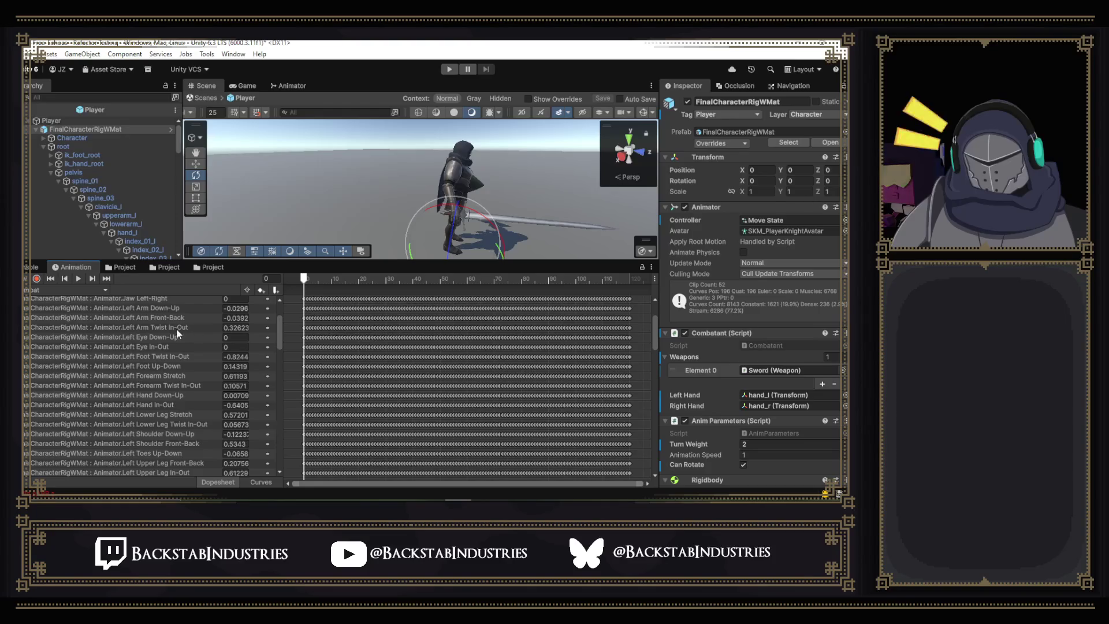
- Delete the Right Arm Down-Up and Right Arm Twist In-Out rows from the clip's Dopesheet
left_click_drag(280, 332, 281, 357)
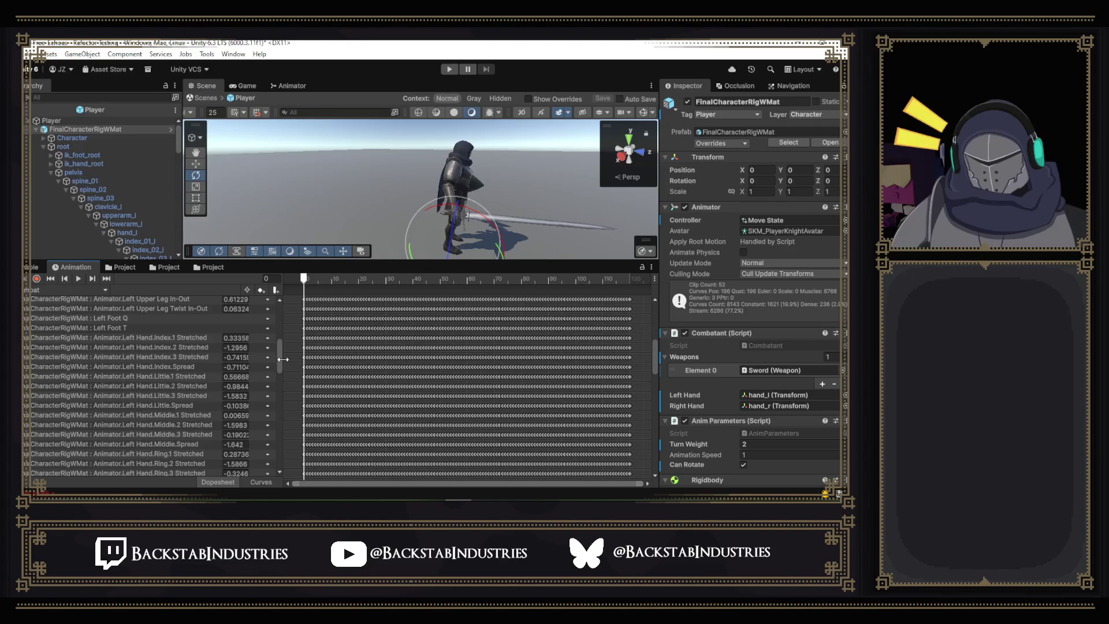
scroll(280, 365, "down", 7)
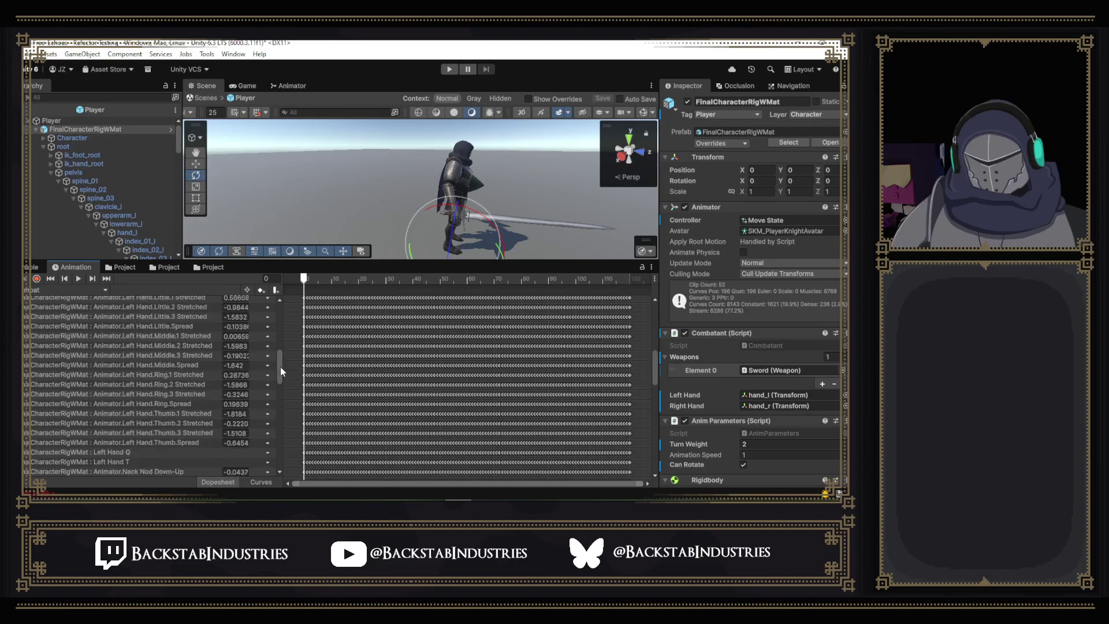
scroll(206, 372, "down", 2)
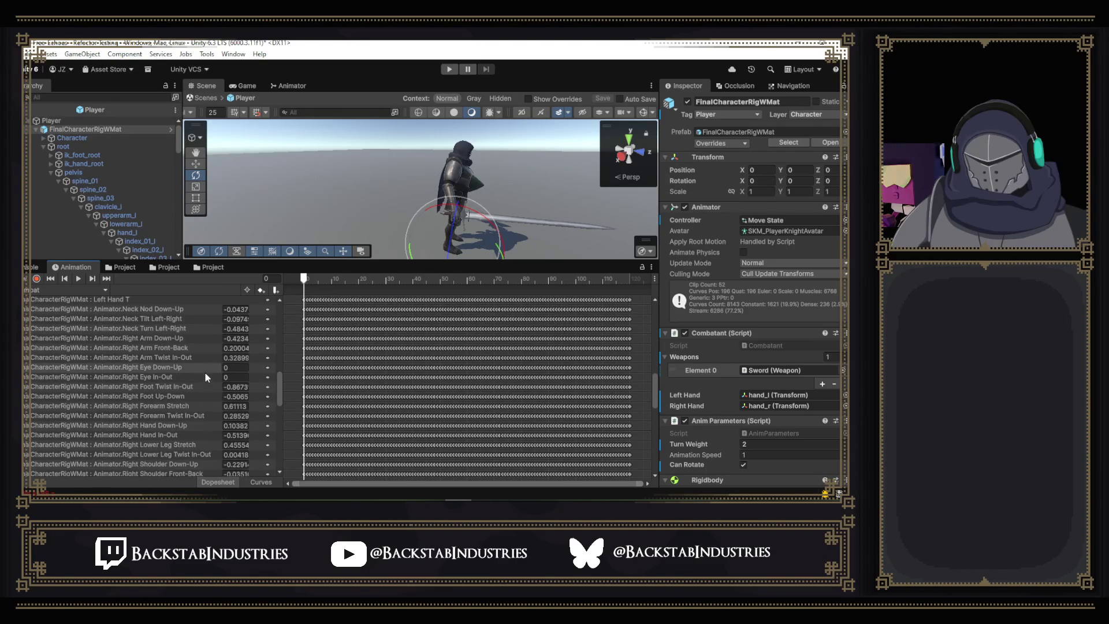
left_click(187, 340)
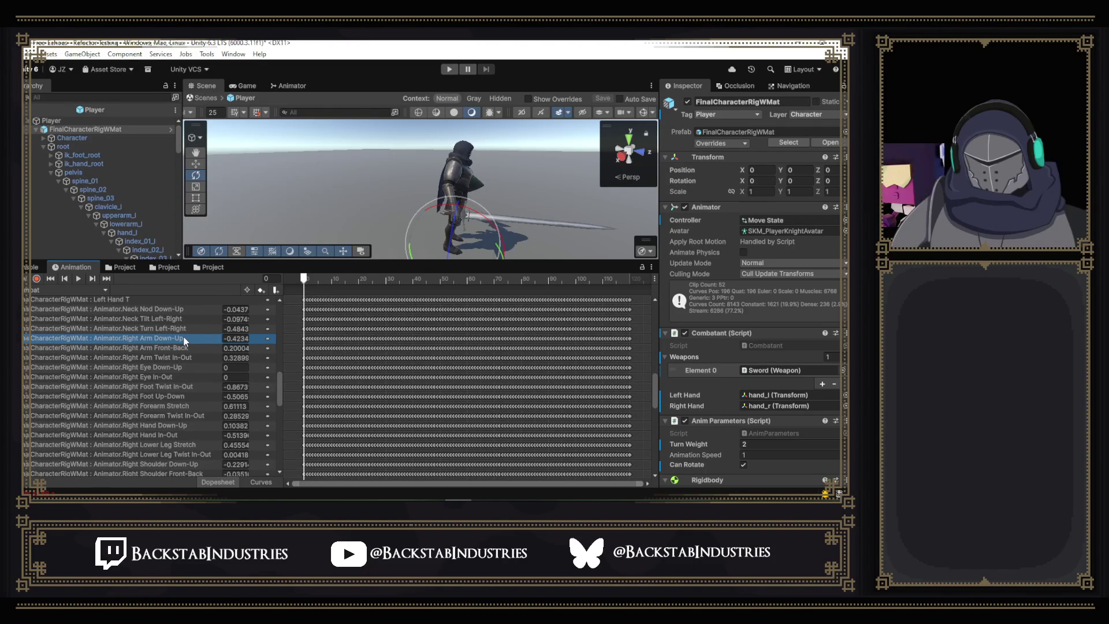
key("Delete")
left_click(184, 348)
key("Delete")
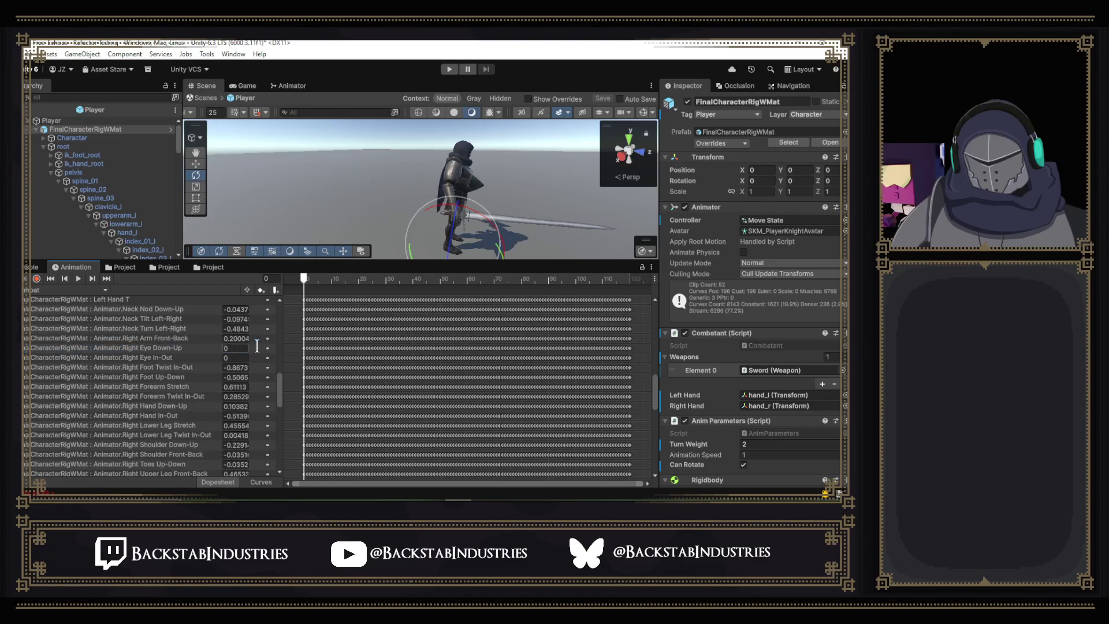
scroll(175, 361, "down", 10)
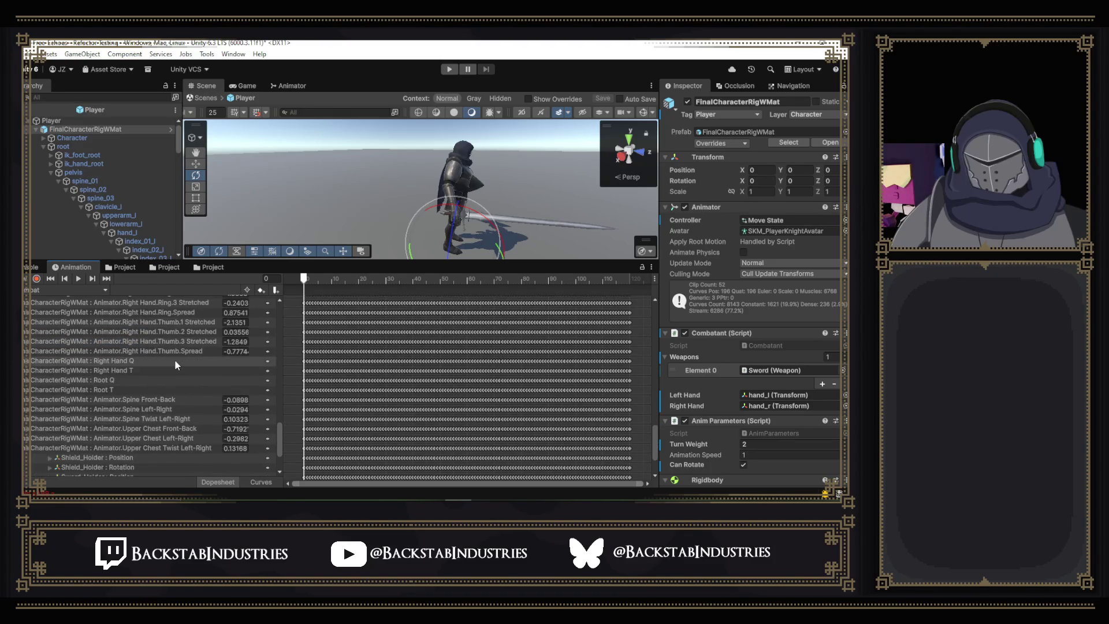
scroll(175, 360, "down", 3)
scroll(172, 361, "up", 15)
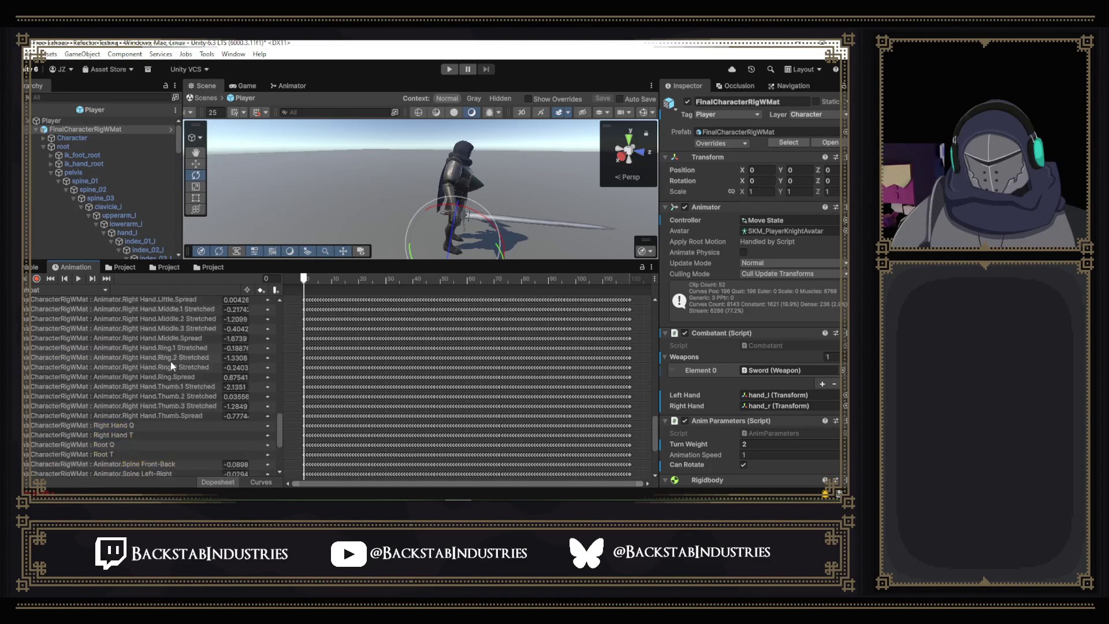
scroll(170, 361, "up", 5)
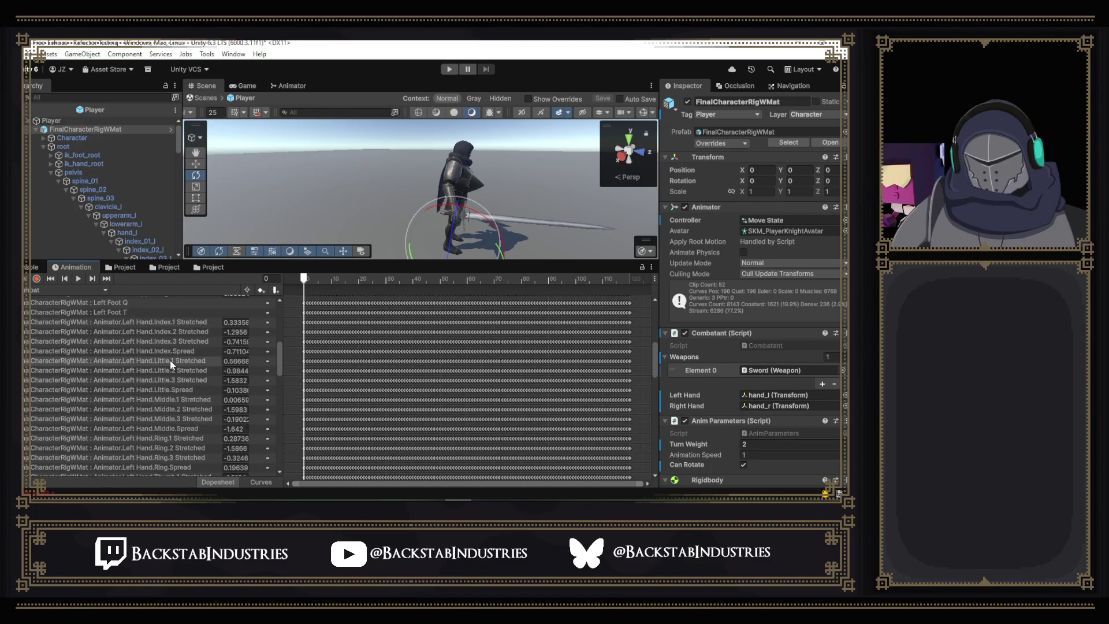
scroll(170, 359, "up", 5)
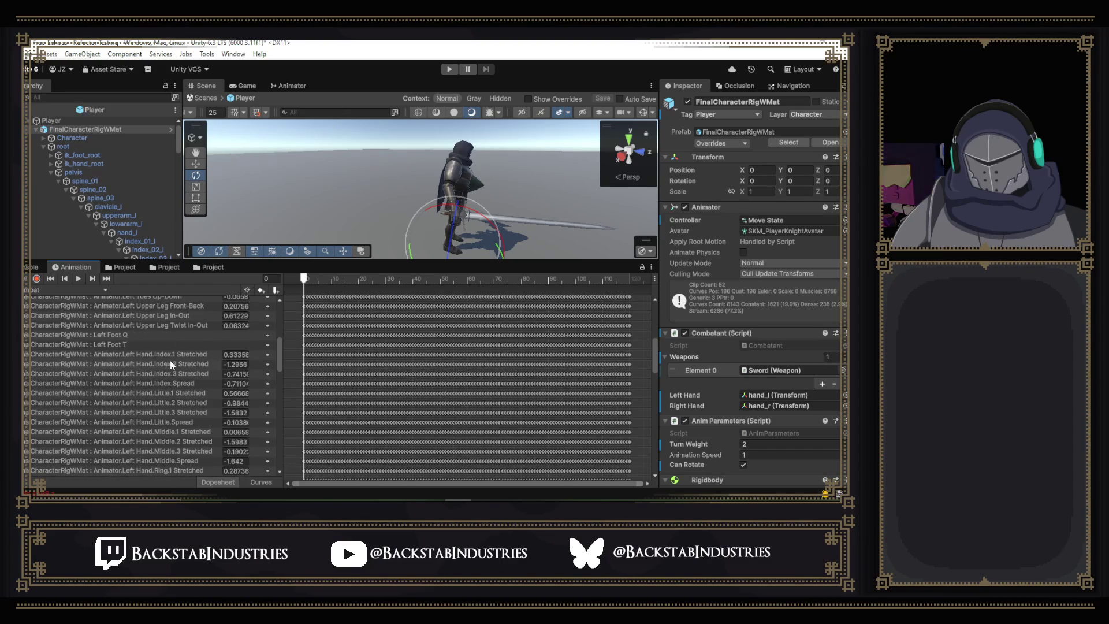
scroll(170, 360, "up", 3)
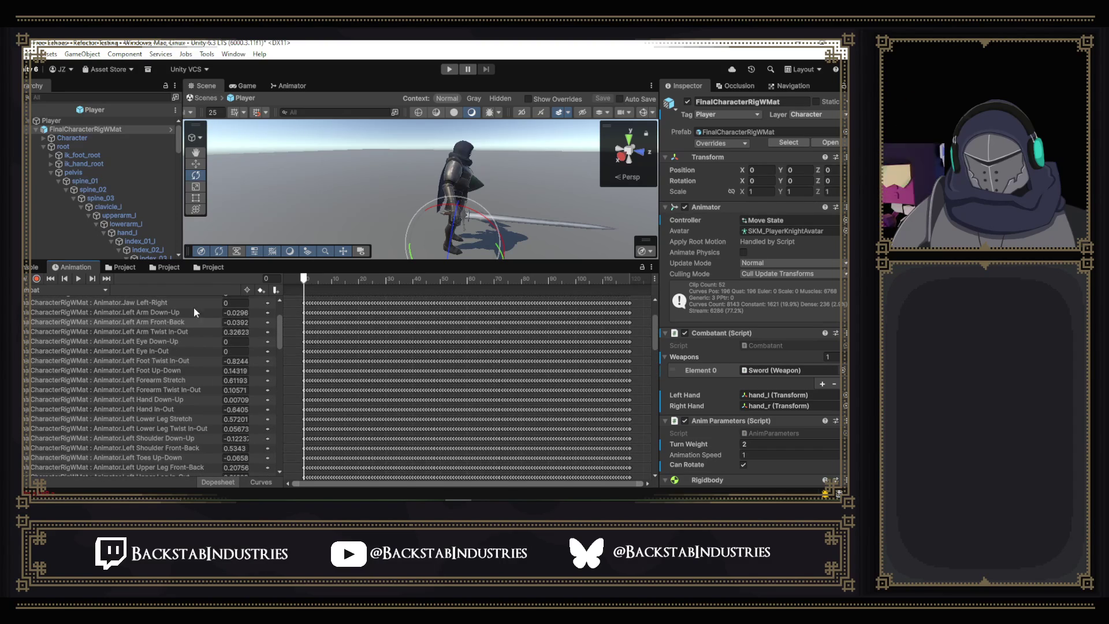
left_click(450, 74)
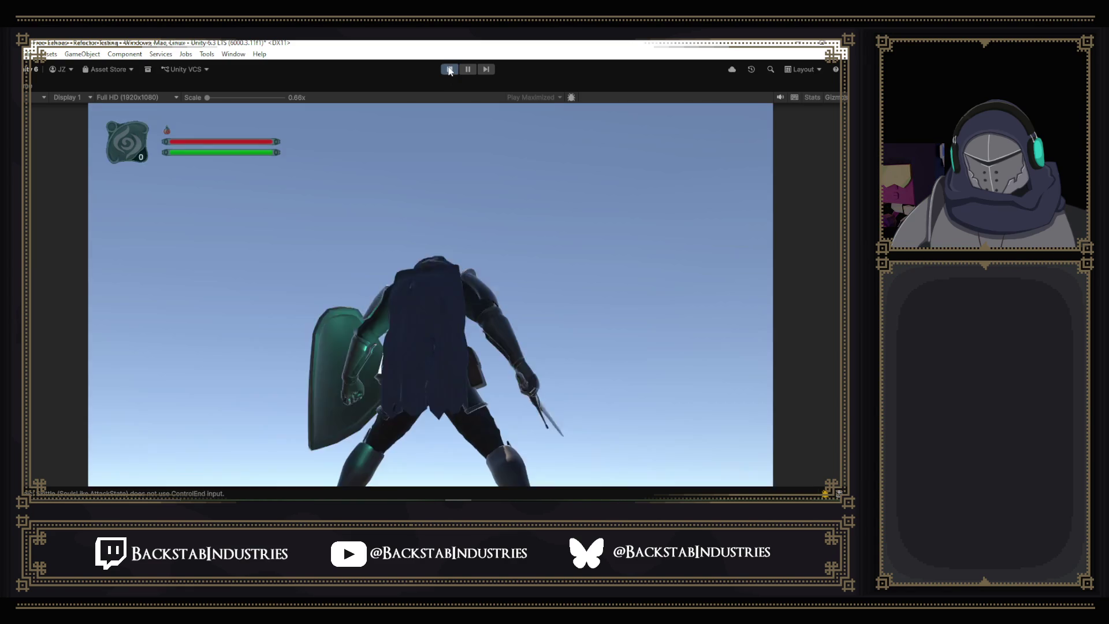
left_click(449, 70)
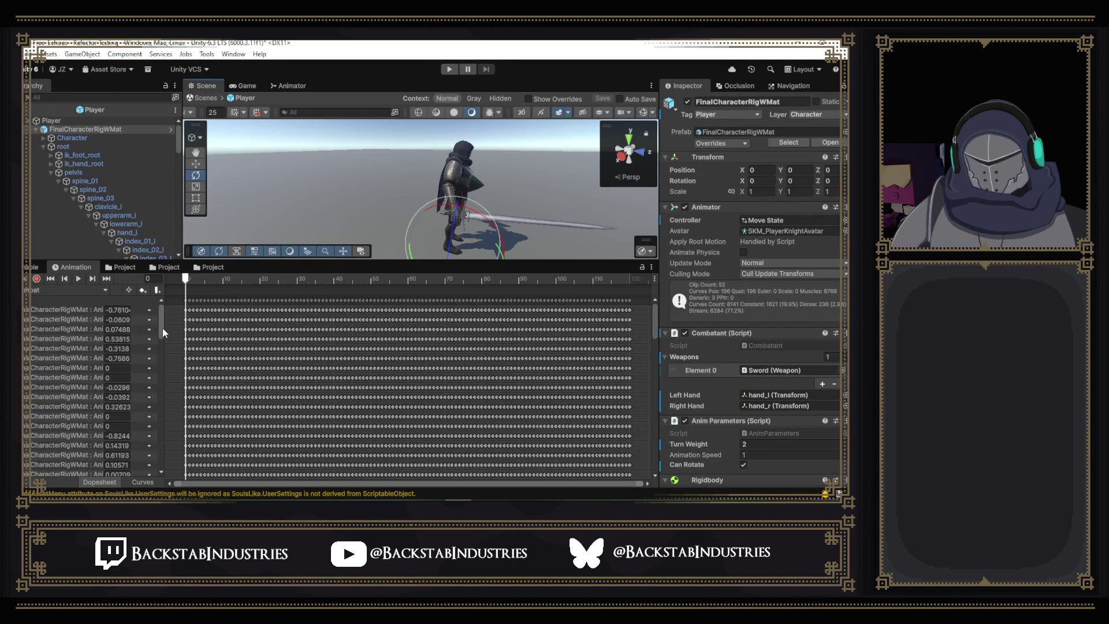
- Switch to Curves view showing only Right Arm Twist In-Out, scrubbing to preview the animation
scroll(165, 346, "down", 5)
mouse_move(165, 332)
left_mouse_down()
mouse_move(243, 332)
mouse_move(242, 415)
left_mouse_up()
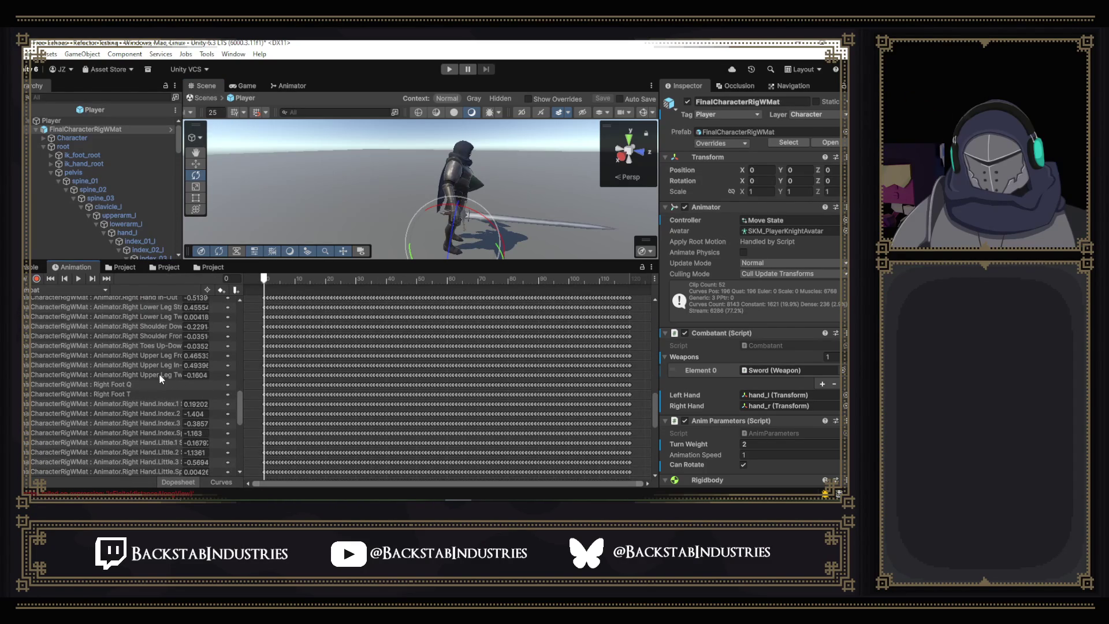
scroll(178, 386, "up", 5)
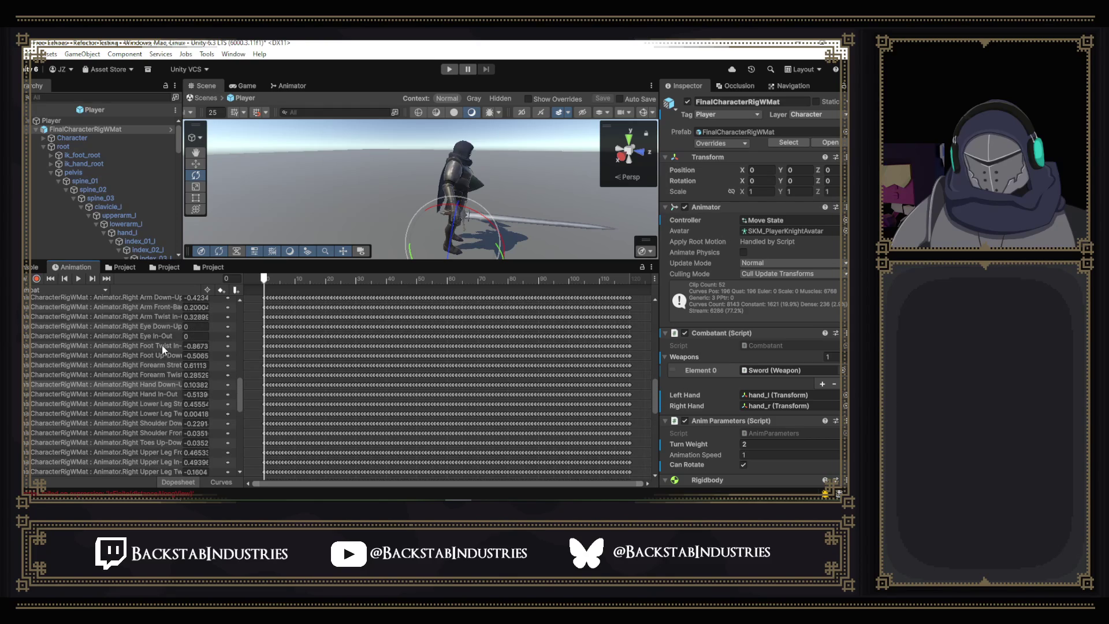
left_click(216, 484)
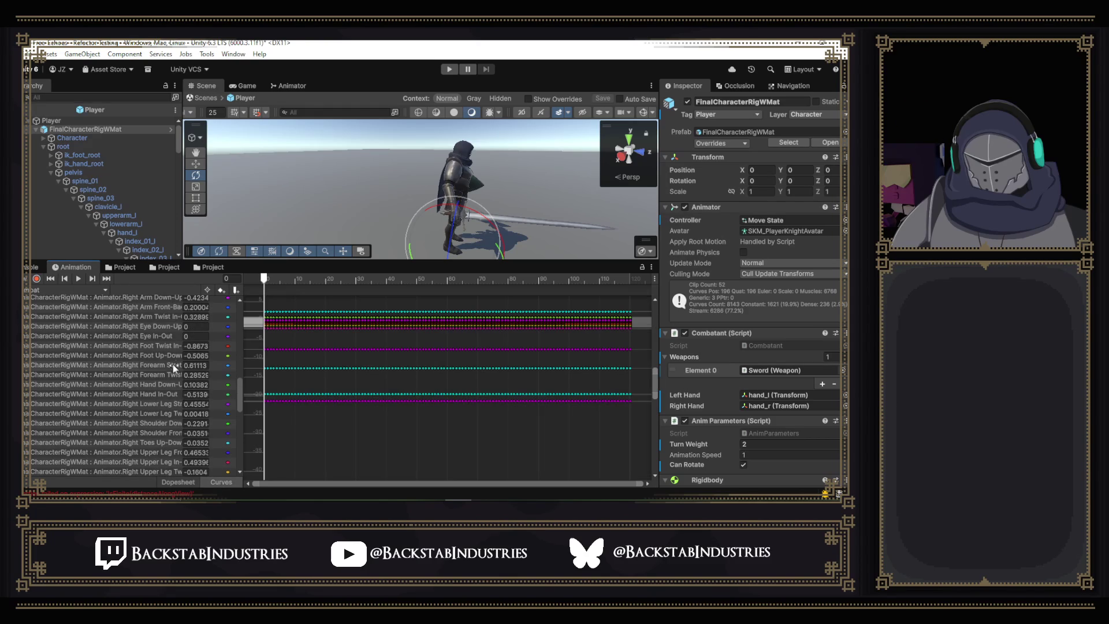
left_click(176, 318)
mouse_move(286, 278)
left_mouse_down()
mouse_move(324, 278)
mouse_move(159, 279)
left_mouse_up()
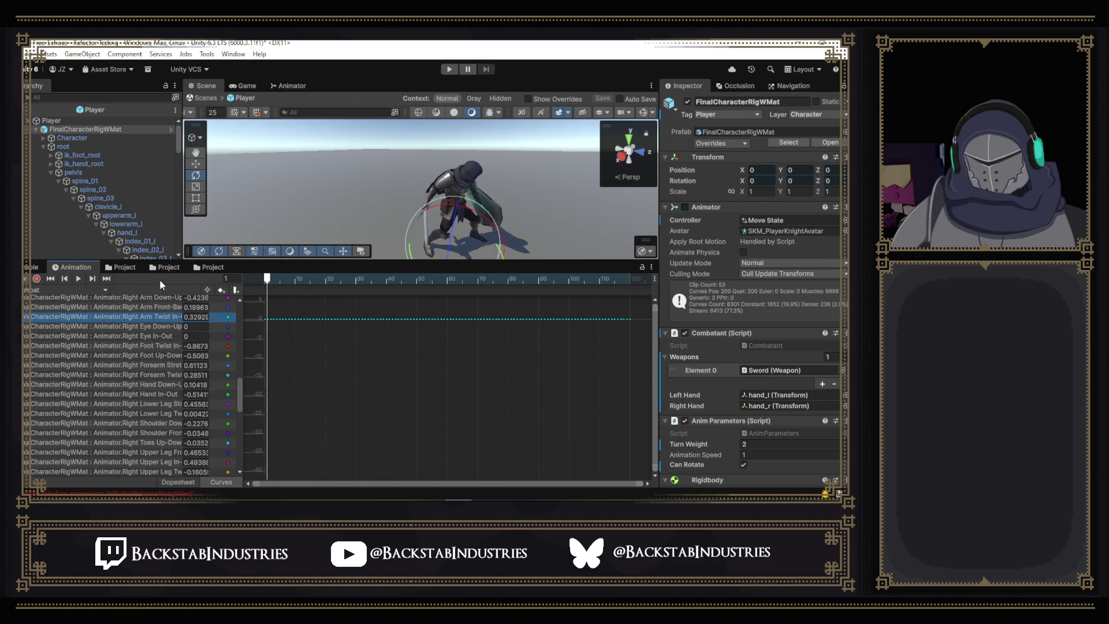
- Load the Combat_F clip from the Animation window's clip list
left_click(39, 289)
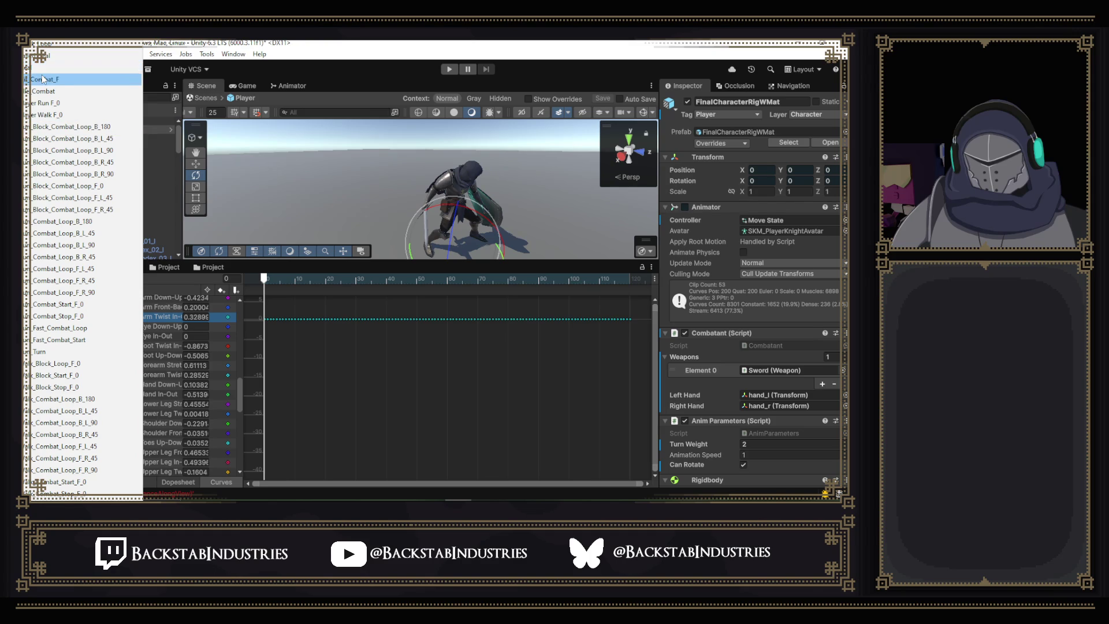
left_click(293, 265)
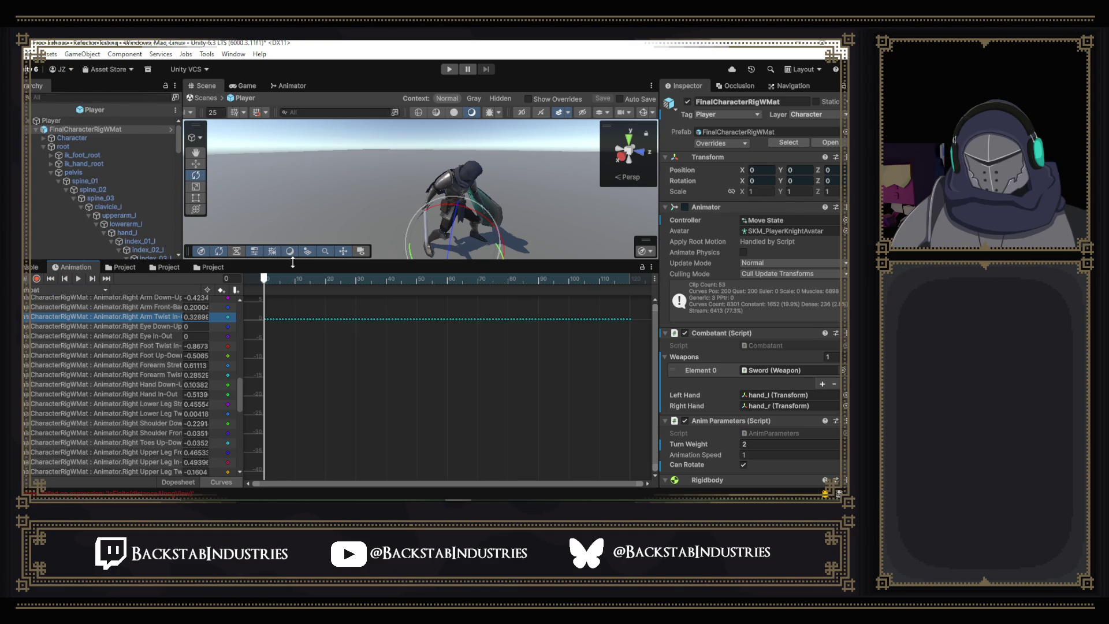
left_click(38, 290)
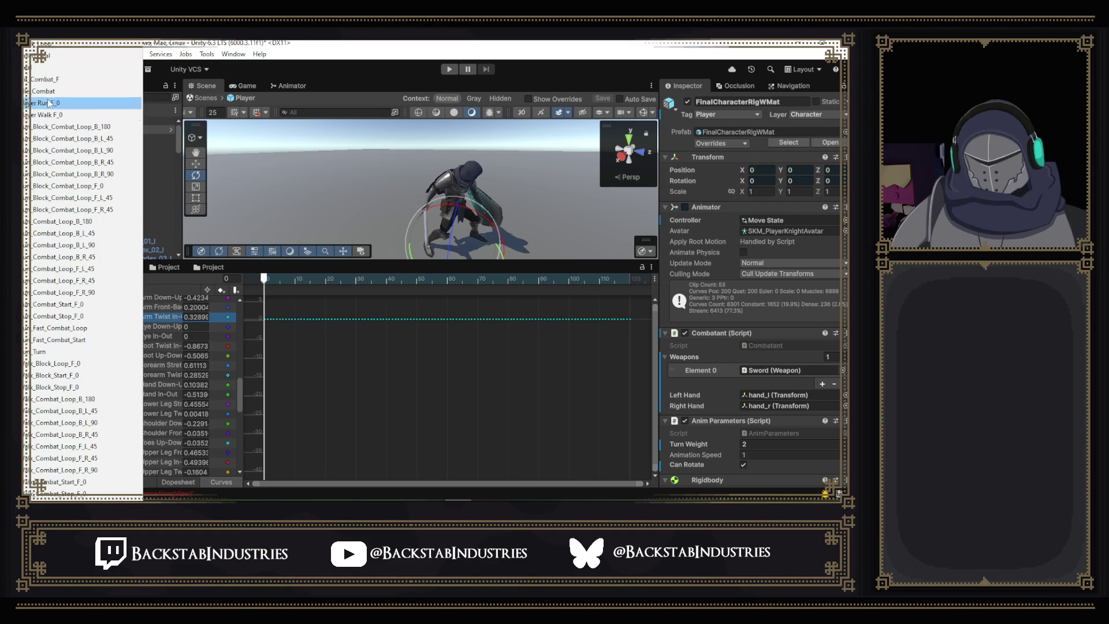
left_click(55, 80)
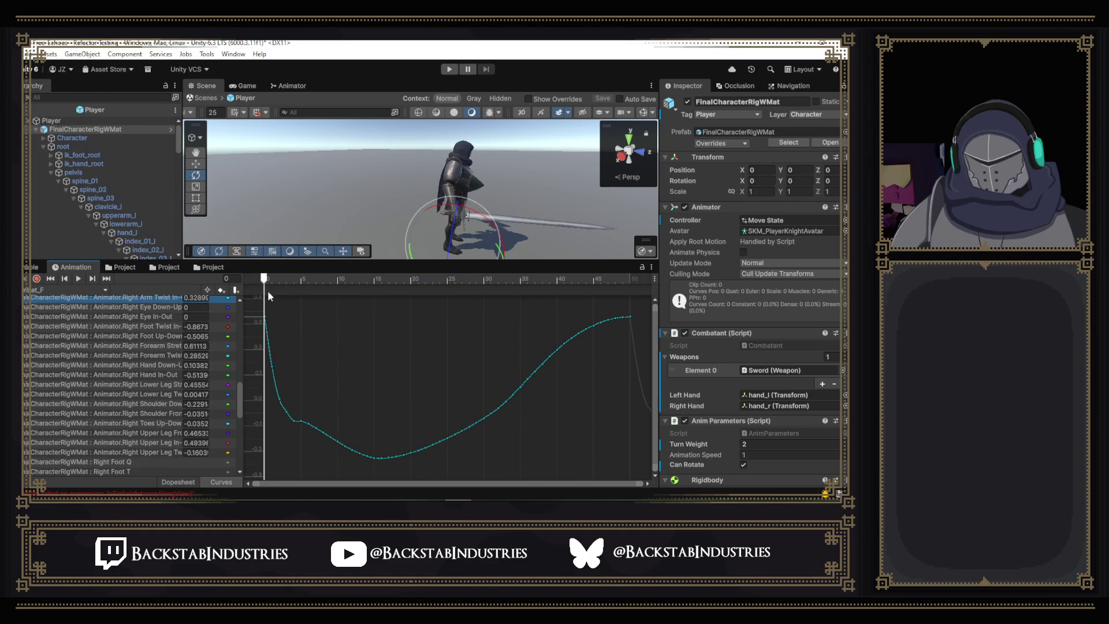
mouse_move(265, 282)
left_mouse_down()
mouse_move(340, 283)
mouse_move(338, 292)
left_mouse_up()
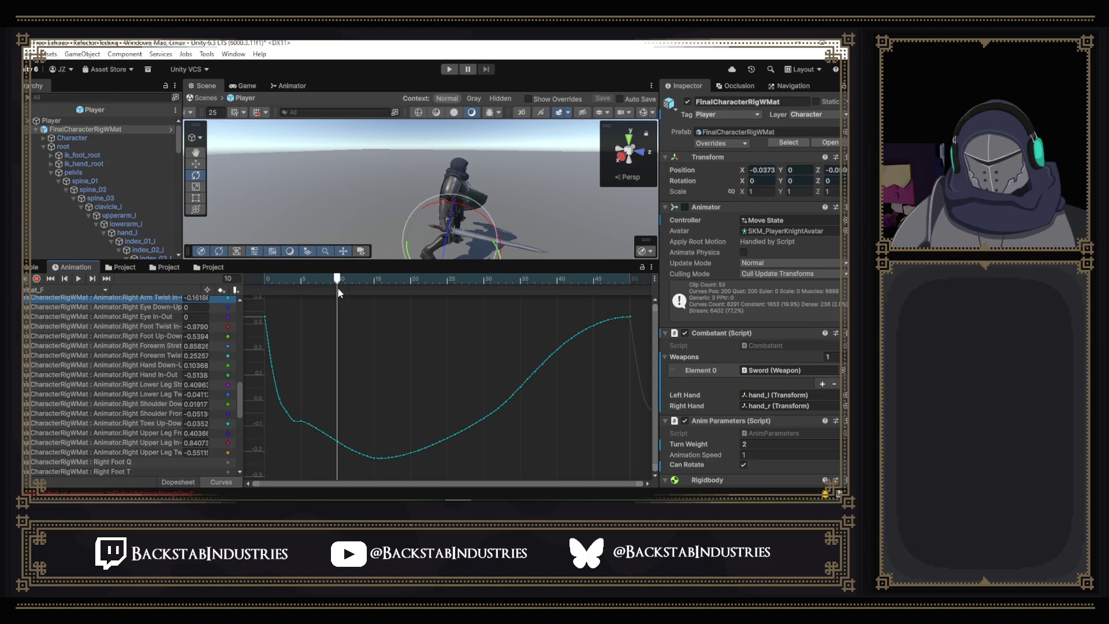
left_click(239, 317)
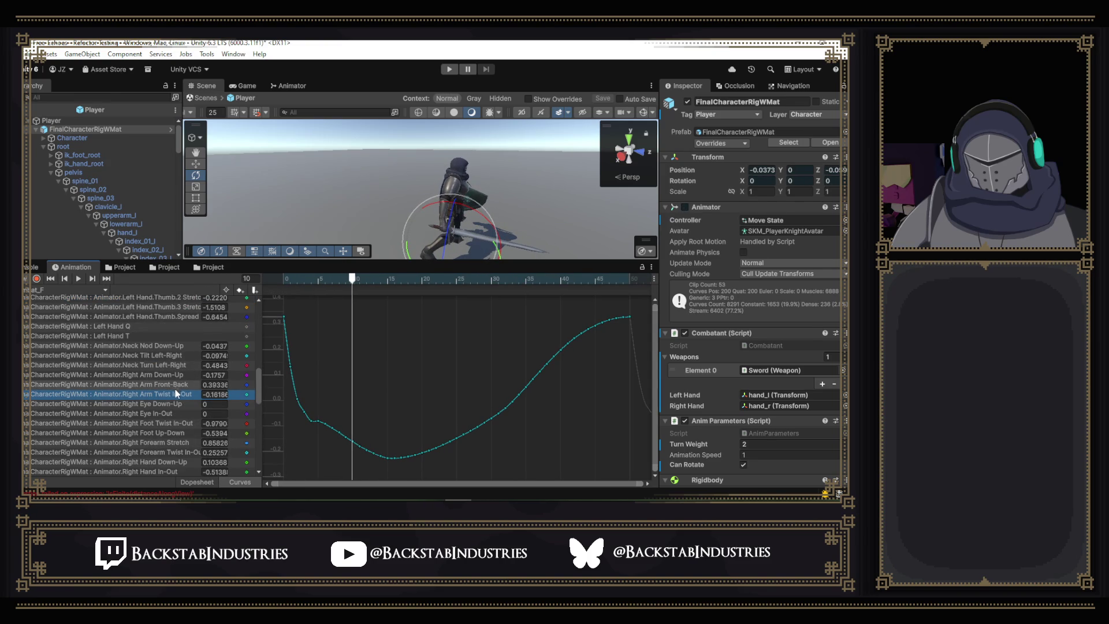
mouse_move(355, 201)
left_mouse_down()
mouse_move(439, 214)
mouse_move(458, 284)
left_mouse_up()
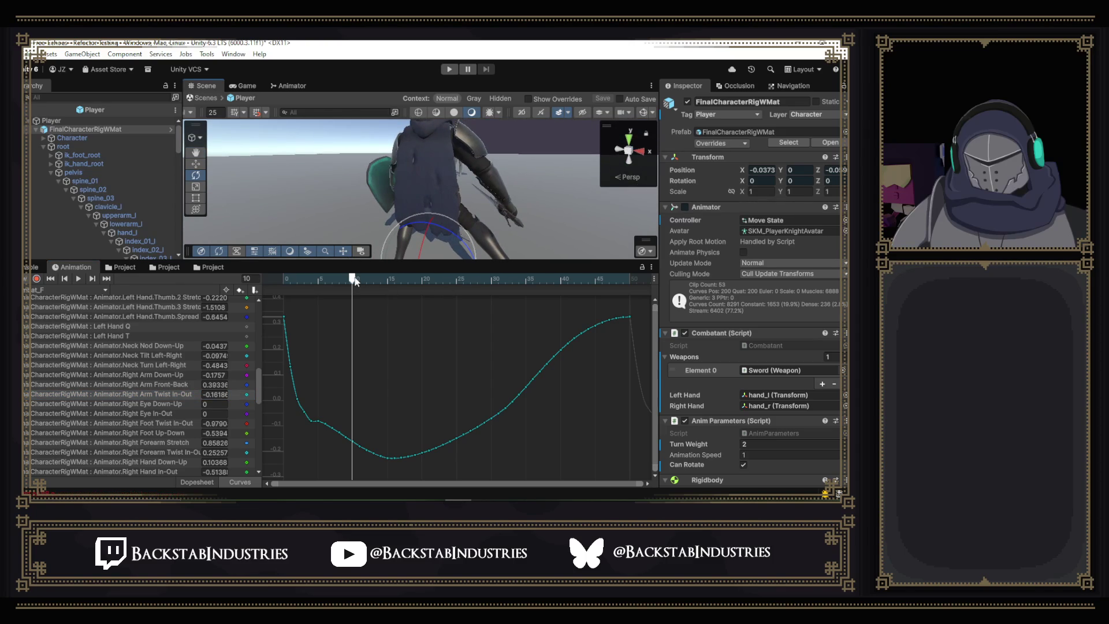
mouse_move(353, 280)
left_mouse_down()
mouse_move(523, 303)
mouse_move(411, 344)
left_mouse_up()
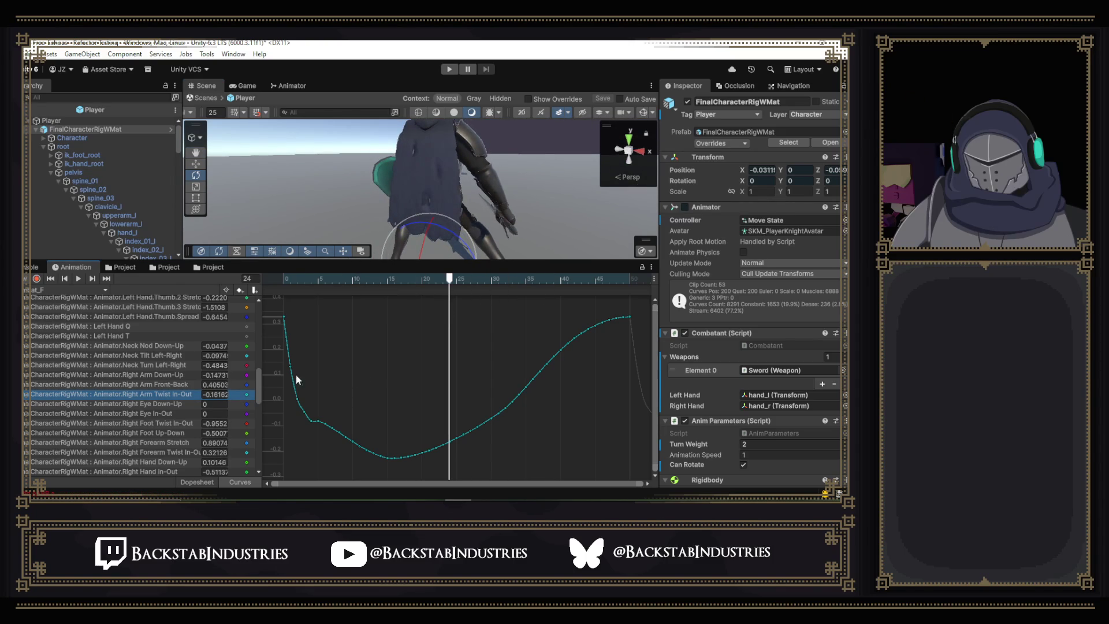
mouse_move(283, 350)
left_mouse_down()
mouse_move(486, 463)
mouse_move(585, 479)
mouse_move(588, 464)
left_mouse_up()
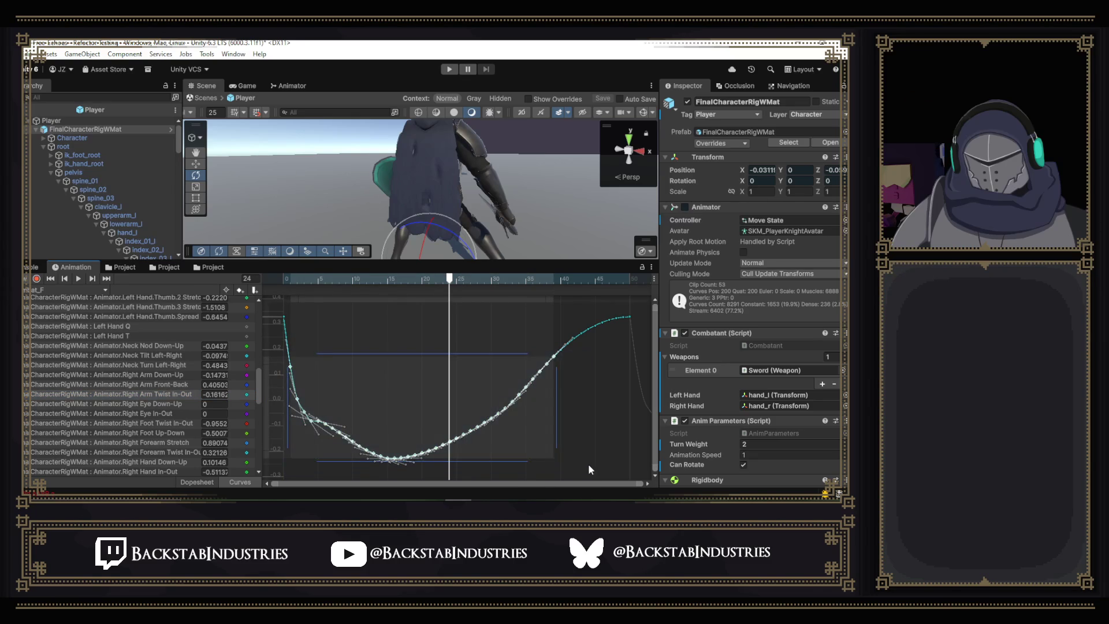
key("Delete")
left_click_drag(545, 313, 624, 382)
key("Delete")
scroll(522, 393, "down", 3)
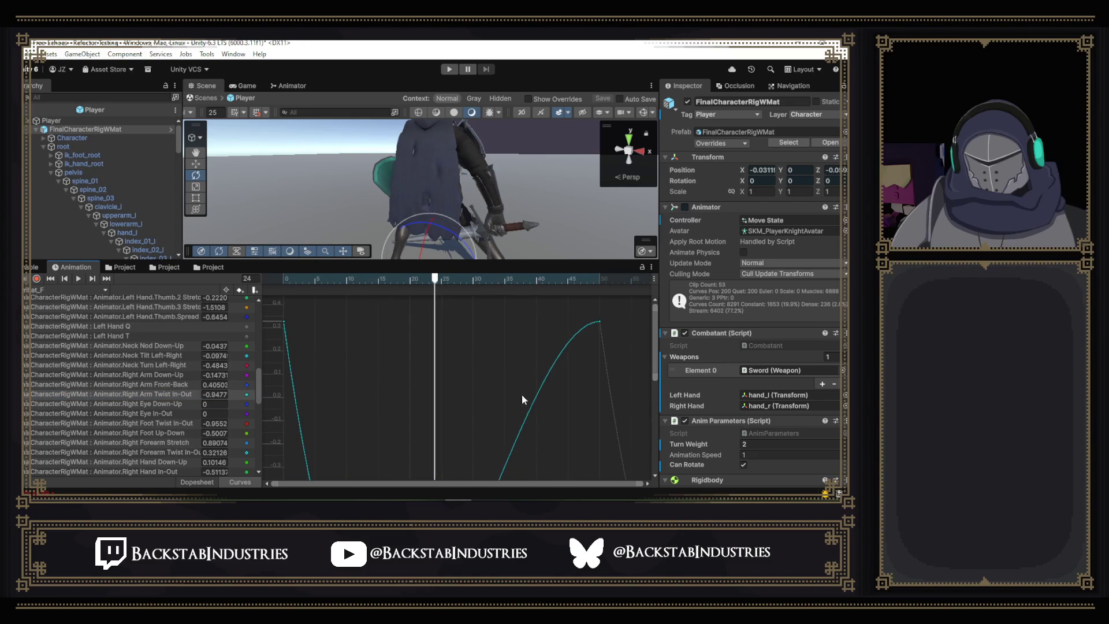
left_click(284, 332)
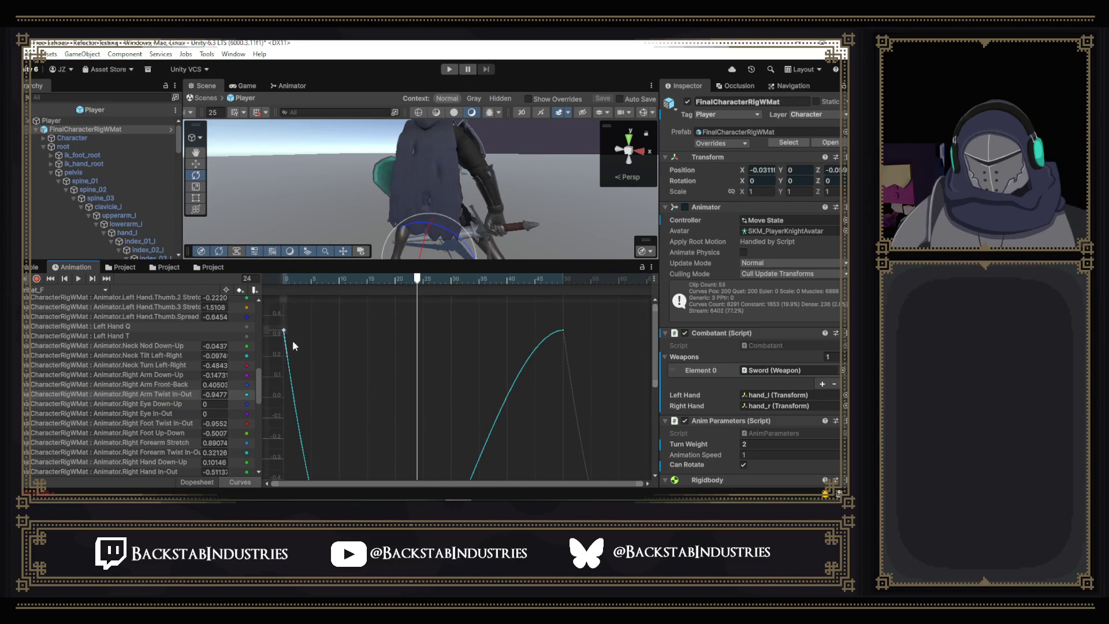
left_click_drag(287, 358, 317, 338)
left_click_drag(345, 280, 334, 282)
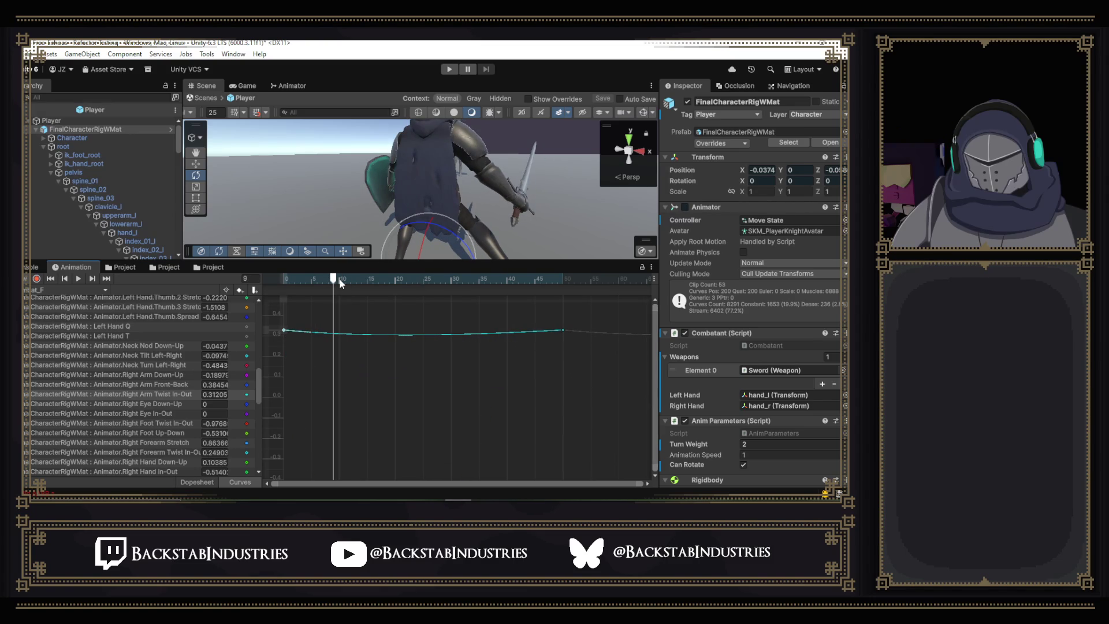
mouse_move(346, 191)
left_mouse_down()
mouse_move(367, 186)
mouse_move(36, 206)
mouse_move(30, 232)
mouse_move(439, 214)
mouse_move(230, 217)
left_mouse_up()
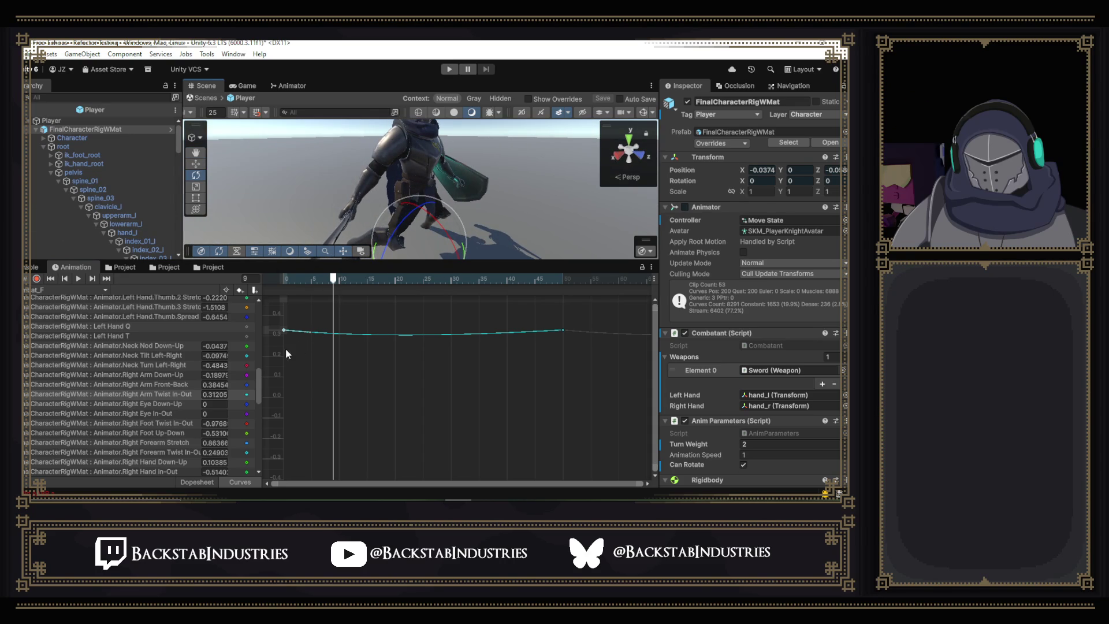
mouse_move(297, 277)
left_mouse_down()
mouse_move(274, 278)
mouse_move(513, 318)
left_mouse_up()
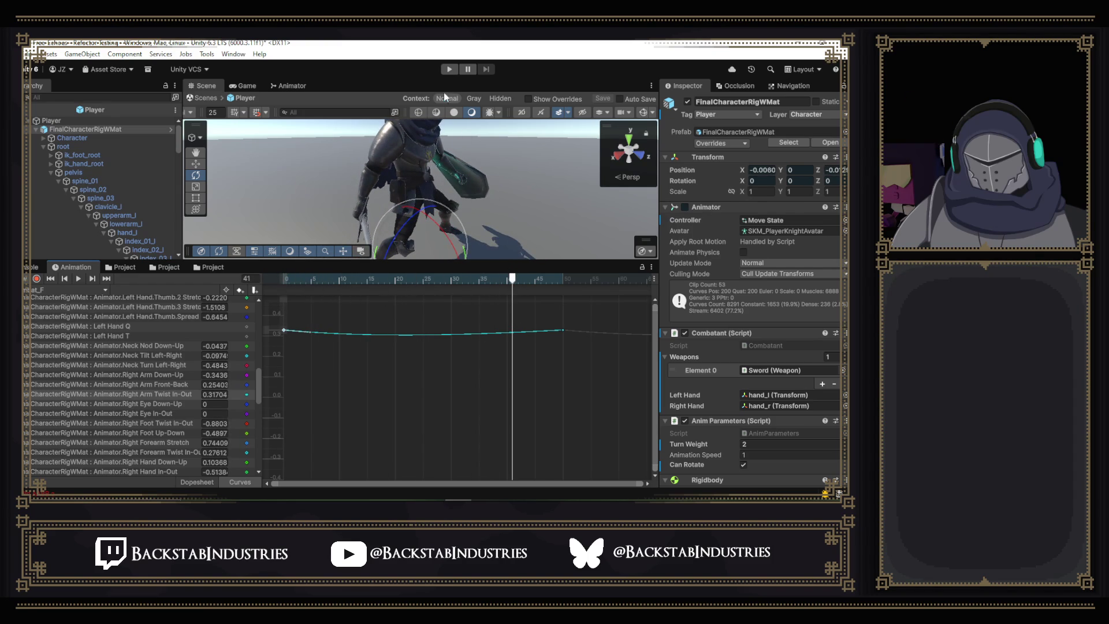
left_click(449, 70)
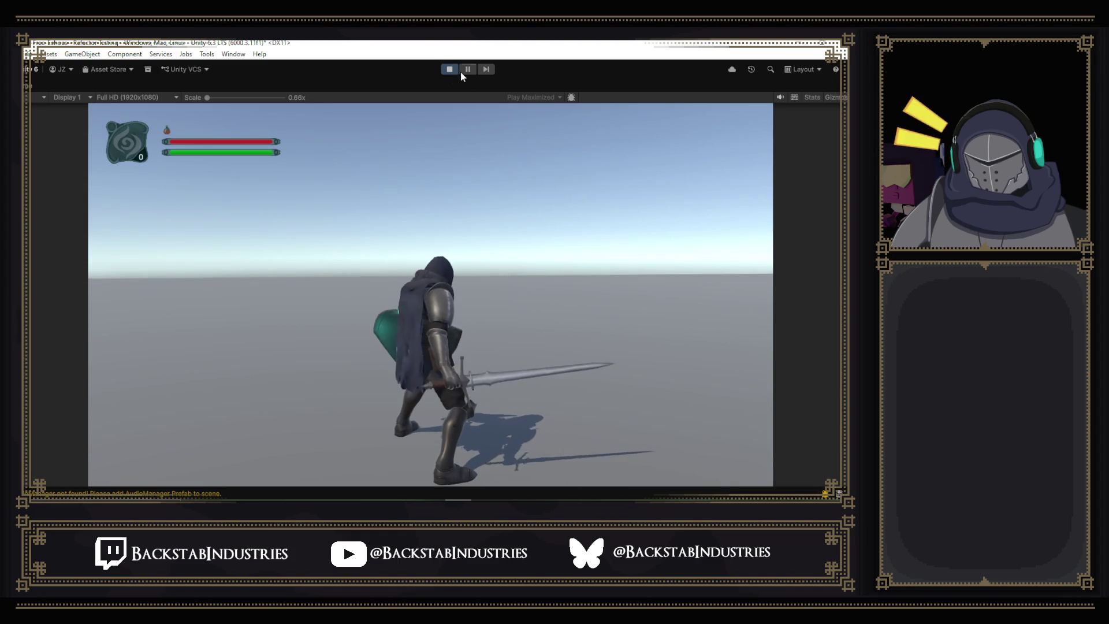
- Stop Play mode after watching the knight's sword stance in the Game view
left_click(450, 70)
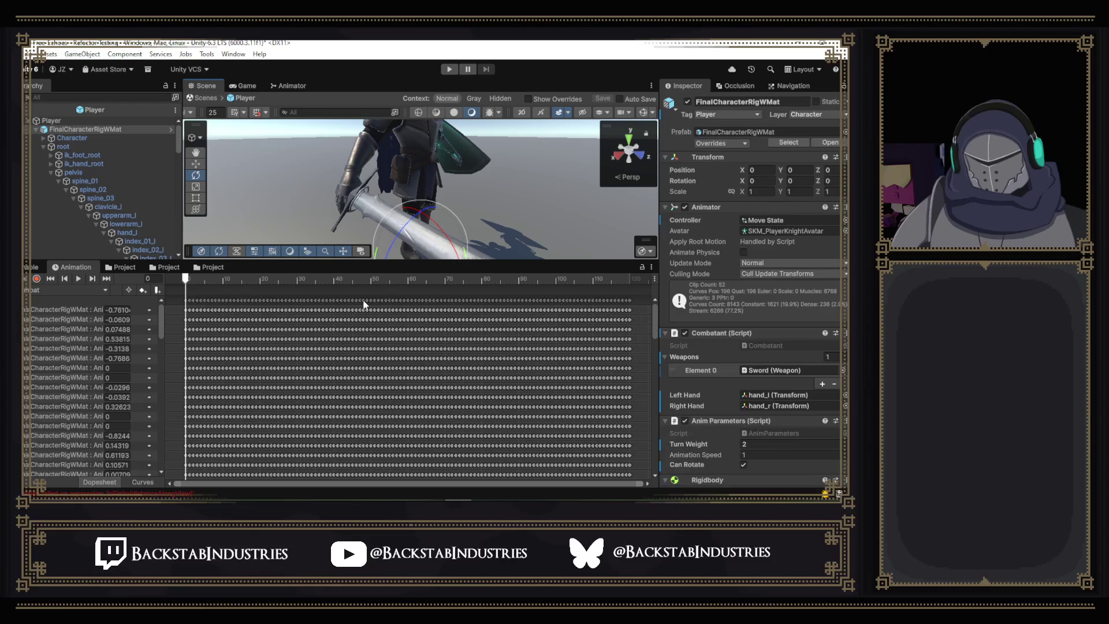
- Load Combat_F, scroll the property list to the Sword tracks and widen the name column
left_click(51, 290)
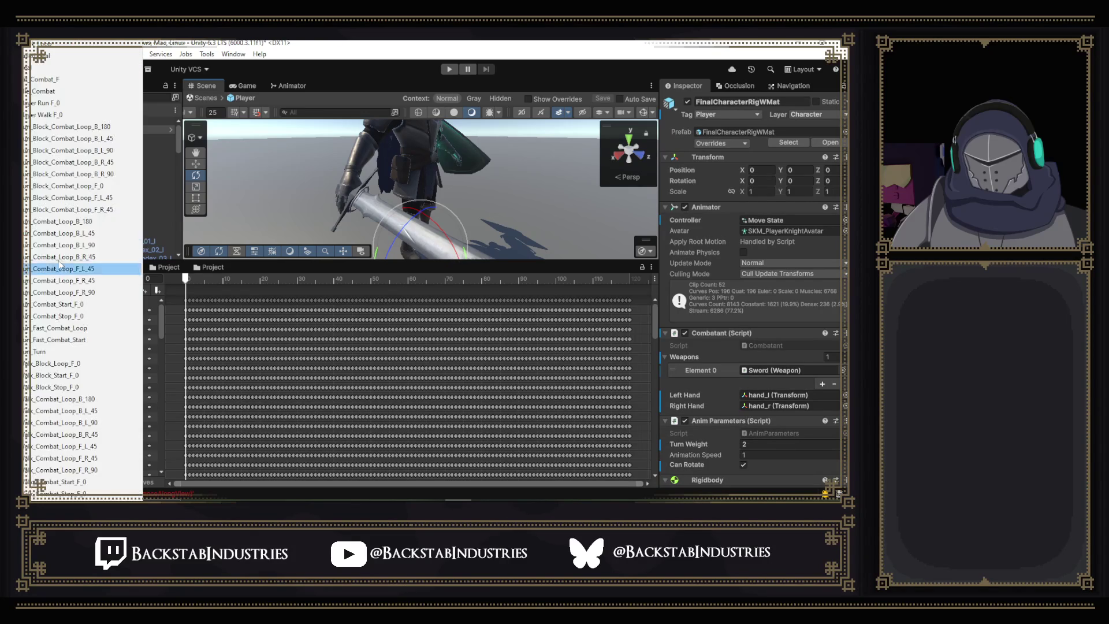
left_click(49, 81)
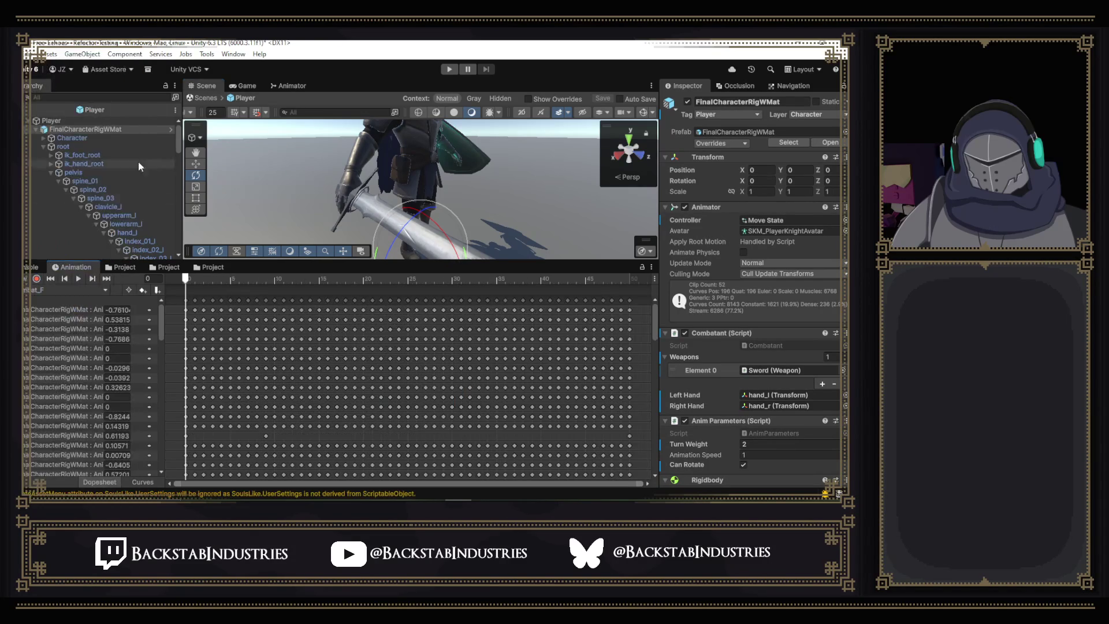
left_click_drag(163, 327, 163, 457)
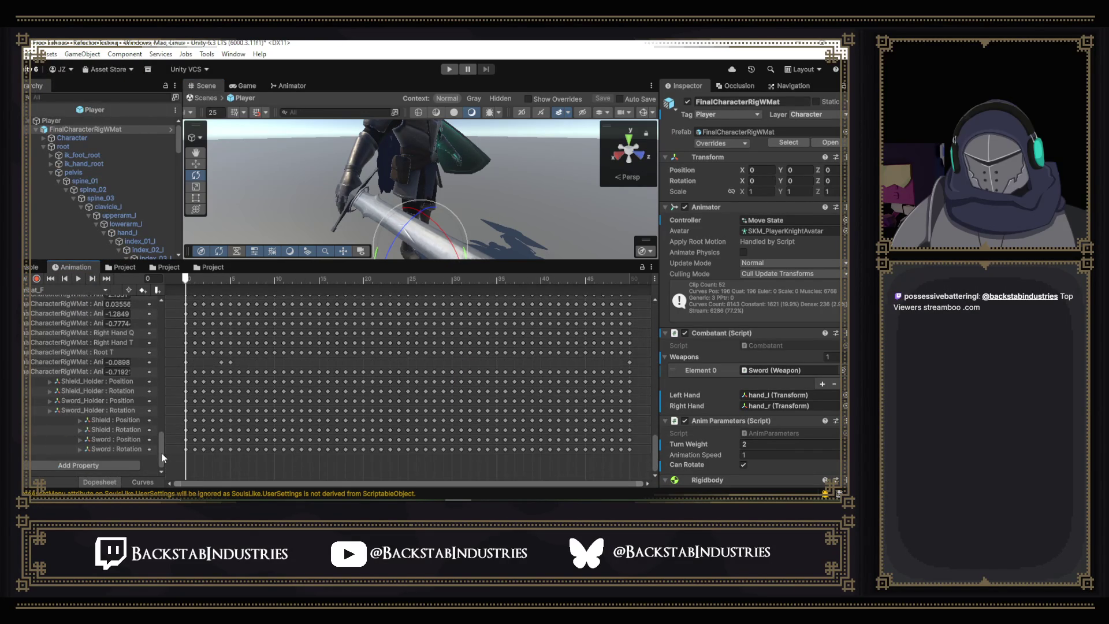
left_click_drag(166, 407, 207, 406)
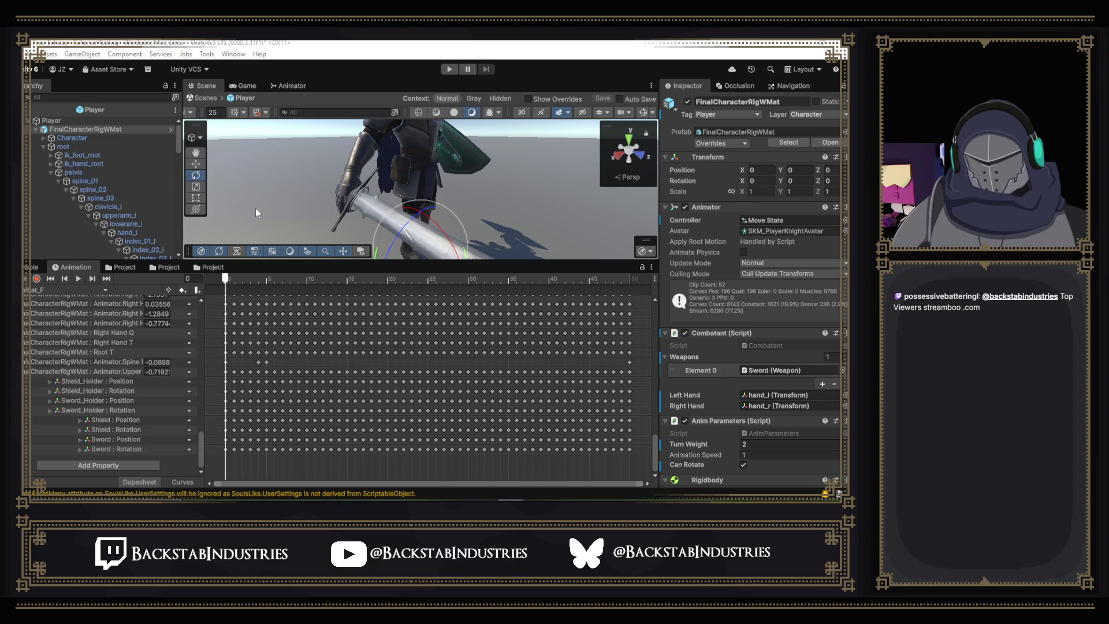
- Widen the property column further, scroll up to the Neck and Right Arm rows, then show Curves
left_click_drag(204, 345, 272, 346)
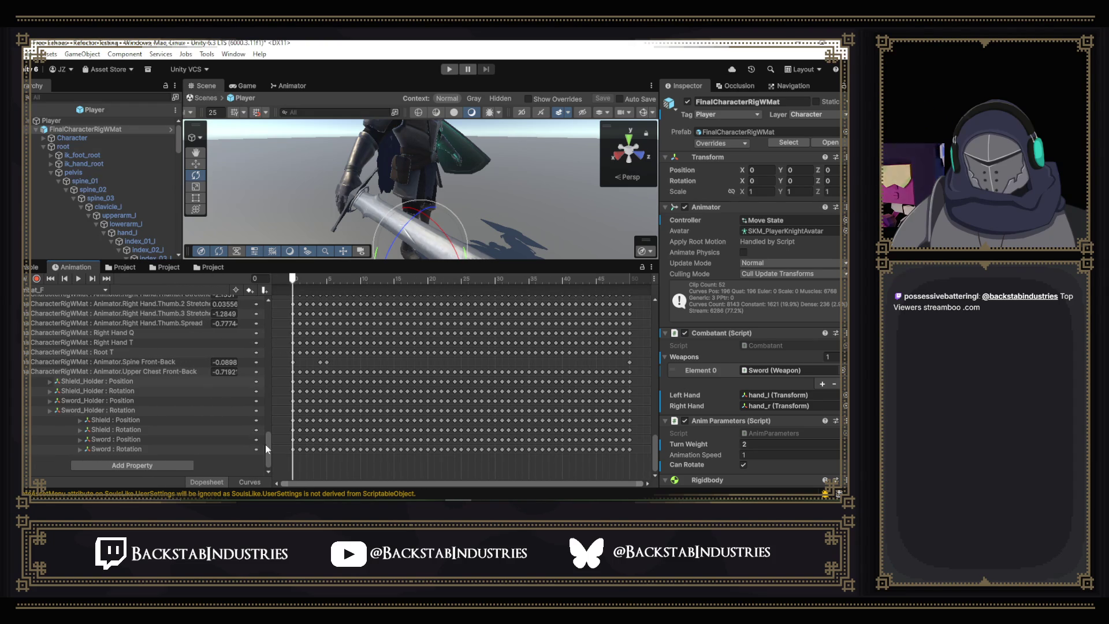
scroll(268, 445, "up", 3)
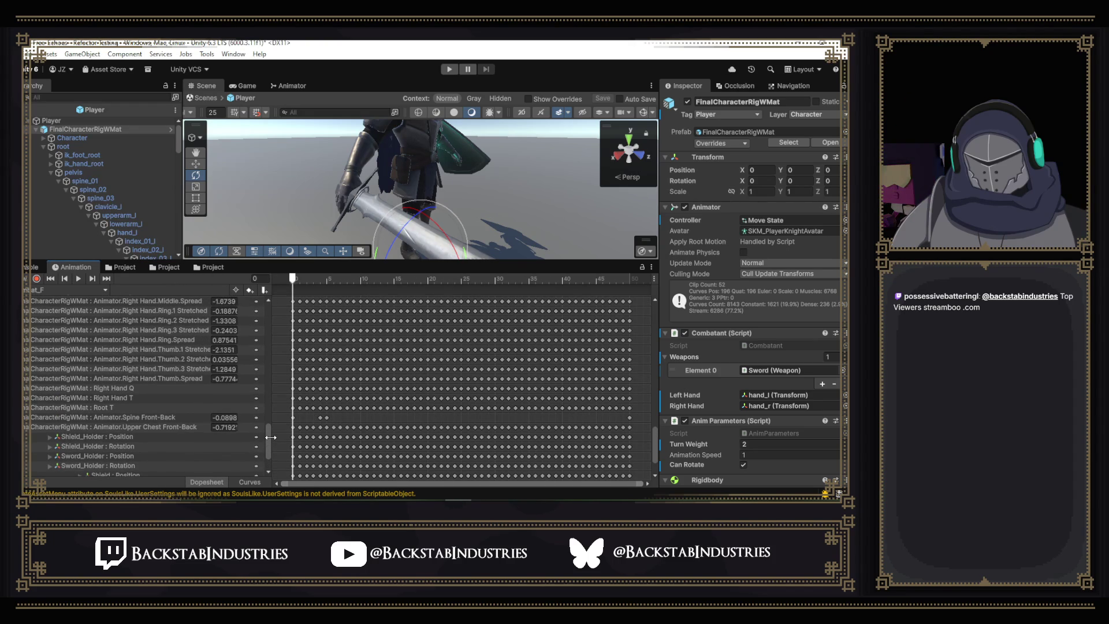
scroll(269, 428, "up", 9)
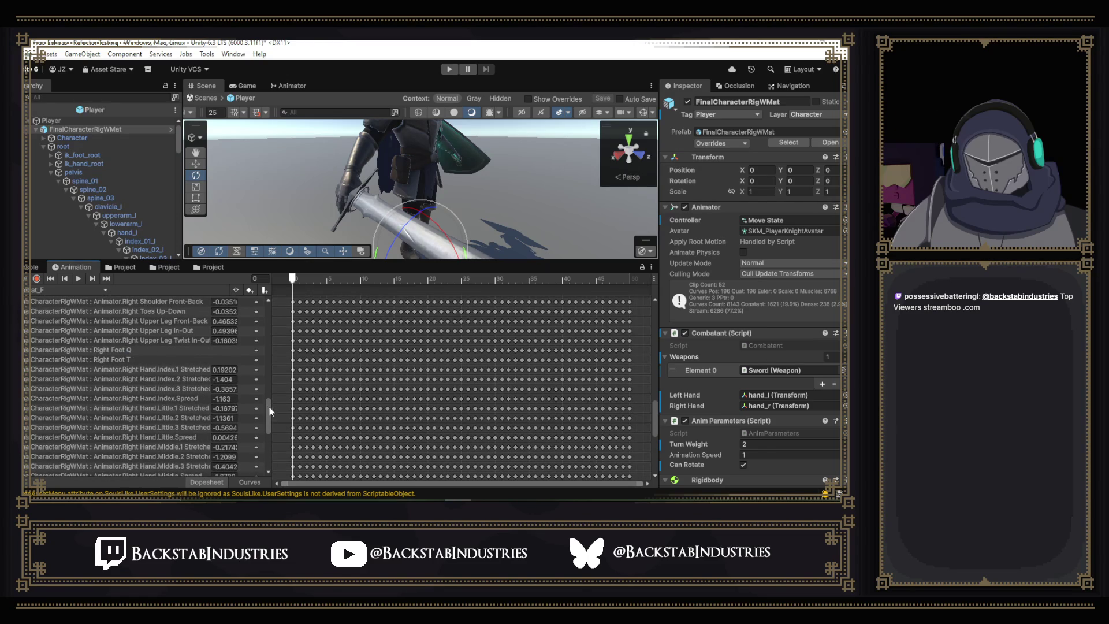
scroll(268, 407, "up", 5)
left_click_drag(270, 401, 271, 396)
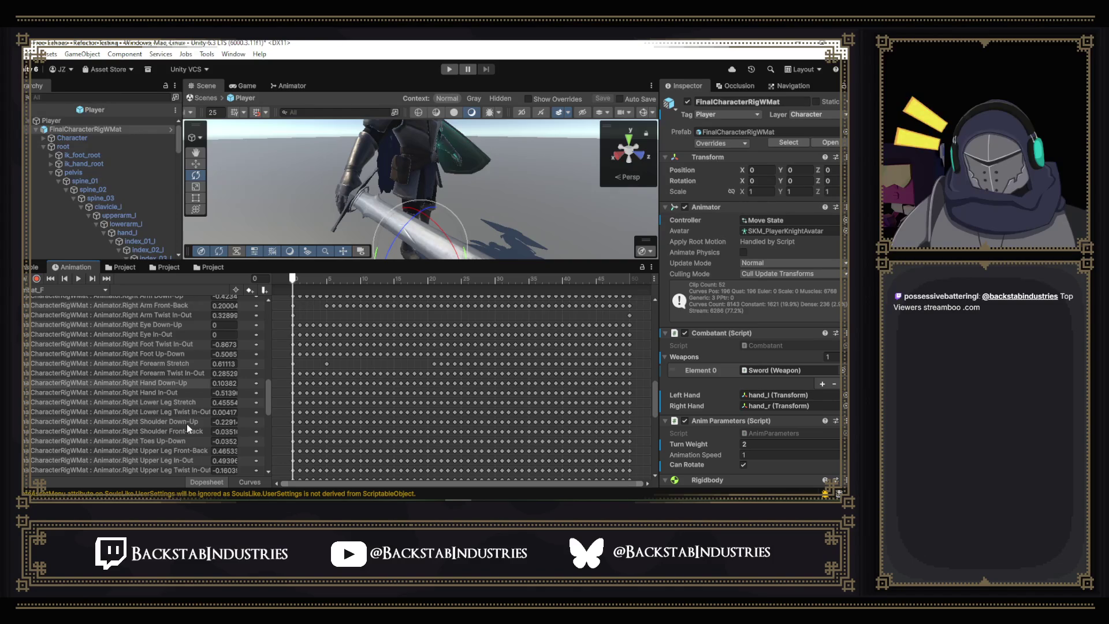
scroll(135, 338, "up", 2)
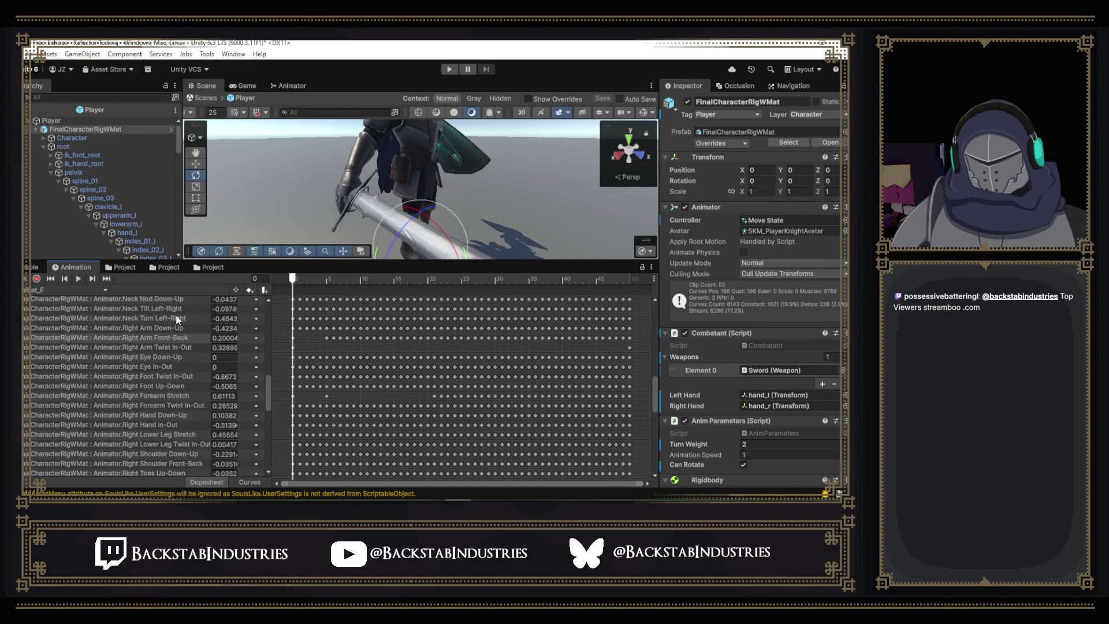
scroll(177, 362, "up", 5)
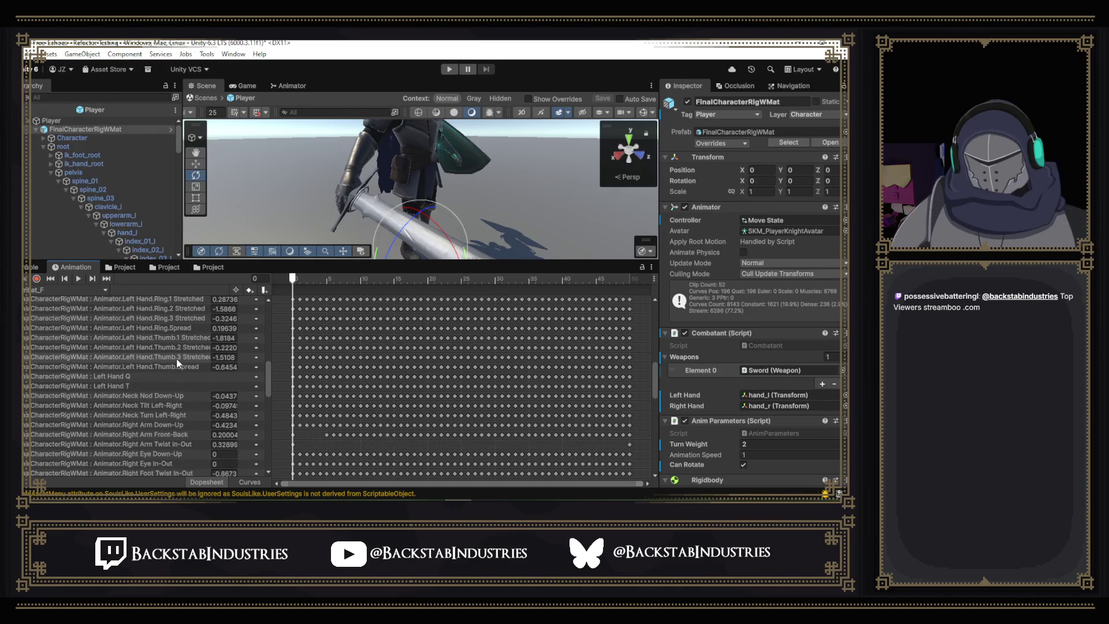
scroll(178, 363, "down", 5)
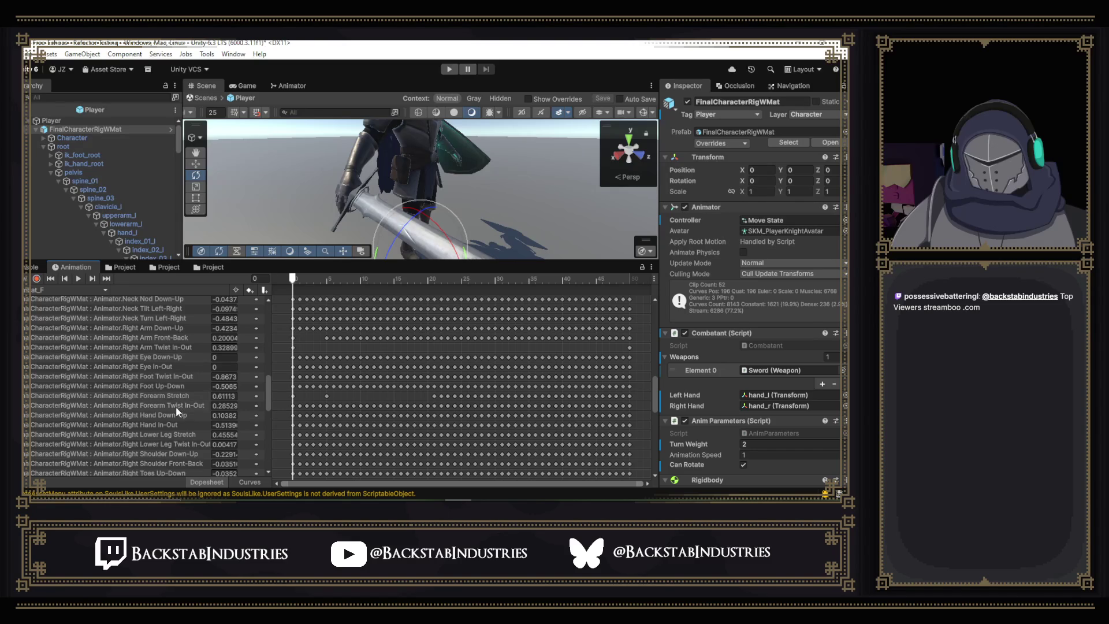
left_click(250, 481)
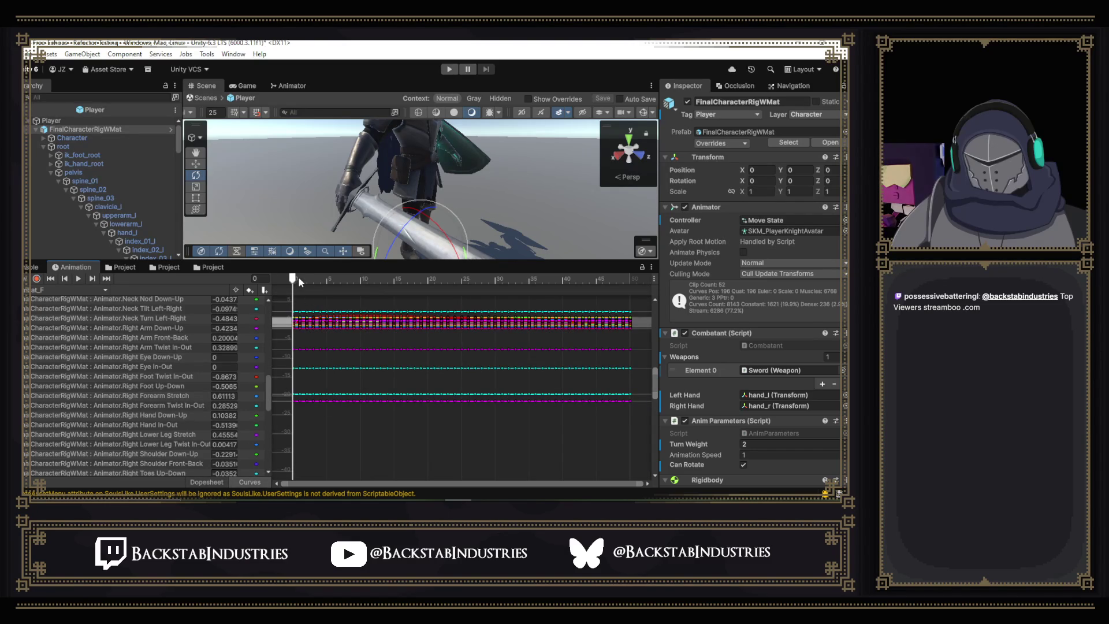
- Inspect the Right Forearm Stretch and Twist In-Out curves, previewing the pose at frames 10 and 8
left_click(167, 395)
left_click_drag(292, 279, 386, 287)
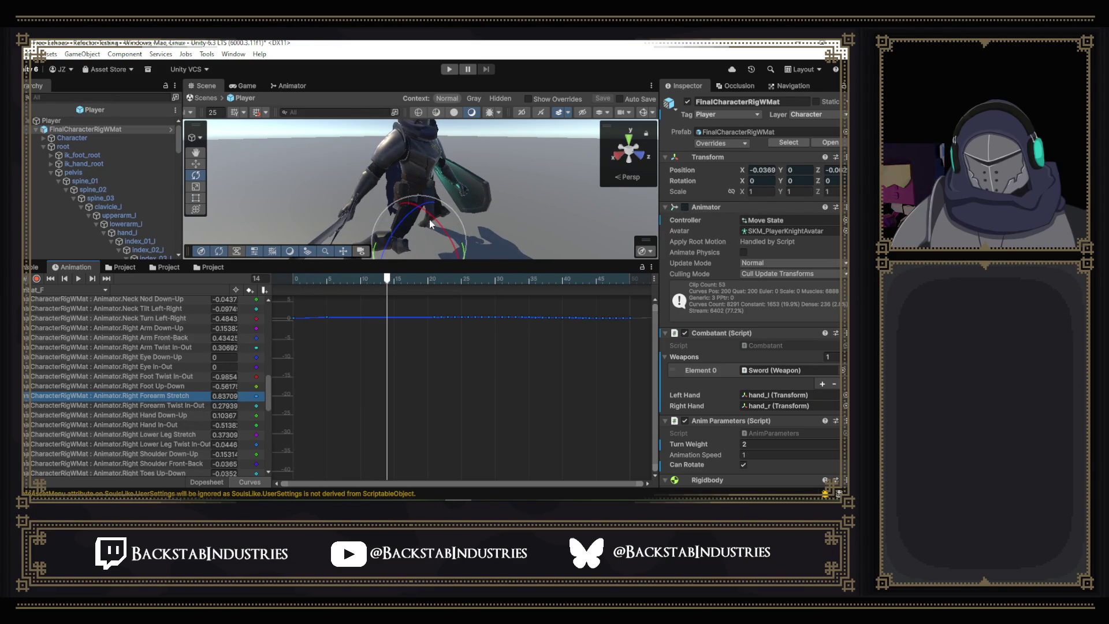
left_click_drag(401, 201, 421, 198)
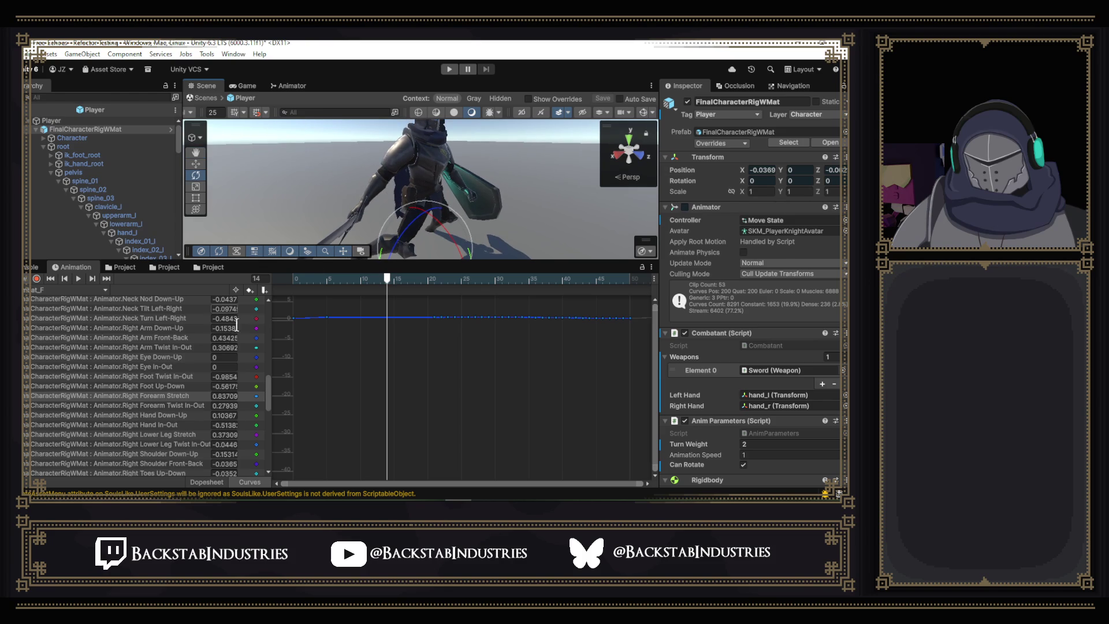
left_click(178, 408)
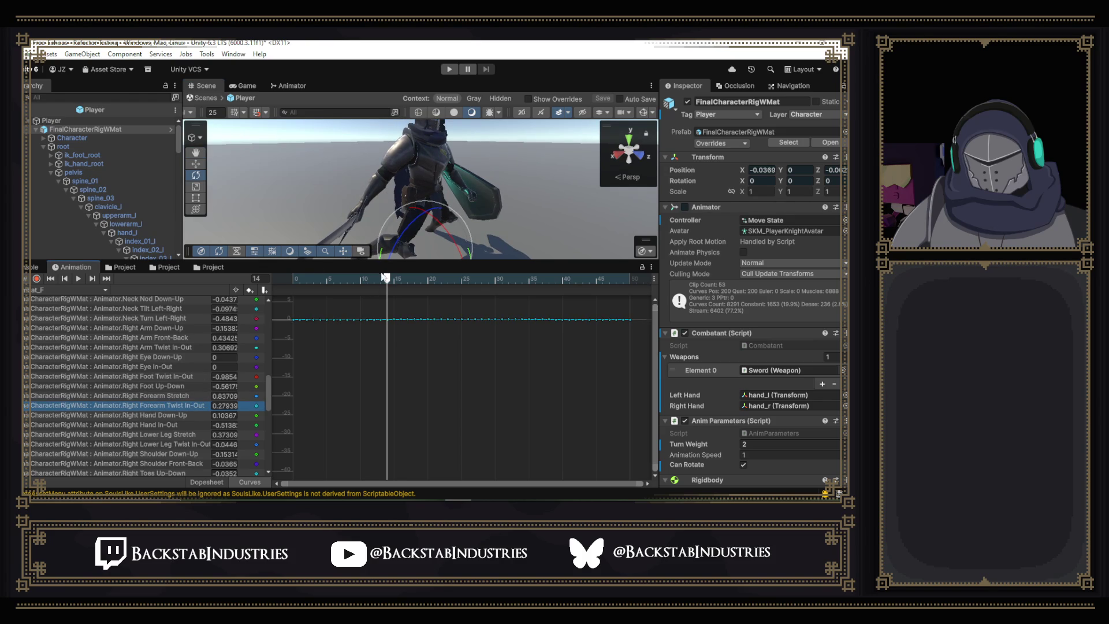
mouse_move(387, 279)
left_mouse_down()
mouse_move(316, 283)
mouse_move(348, 289)
left_mouse_up()
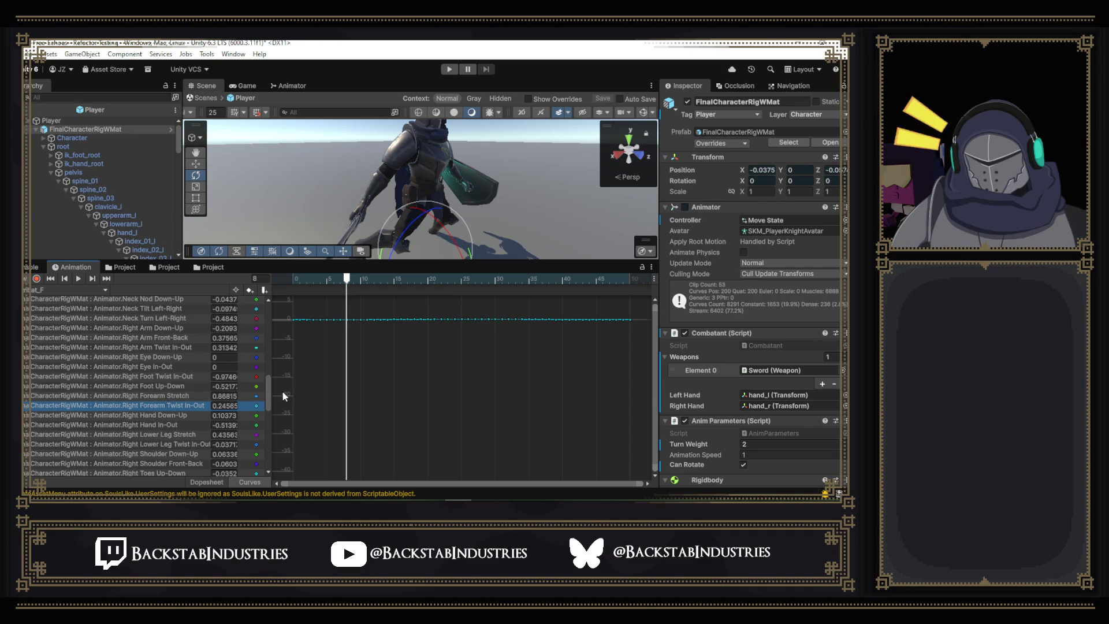
mouse_move(268, 384)
left_mouse_down()
mouse_move(268, 400)
mouse_move(269, 356)
mouse_move(267, 383)
left_mouse_up()
- Check the Right Arm Twist In-Out curve near the clip's start, then display Right Arm Down-Up
left_click(161, 363)
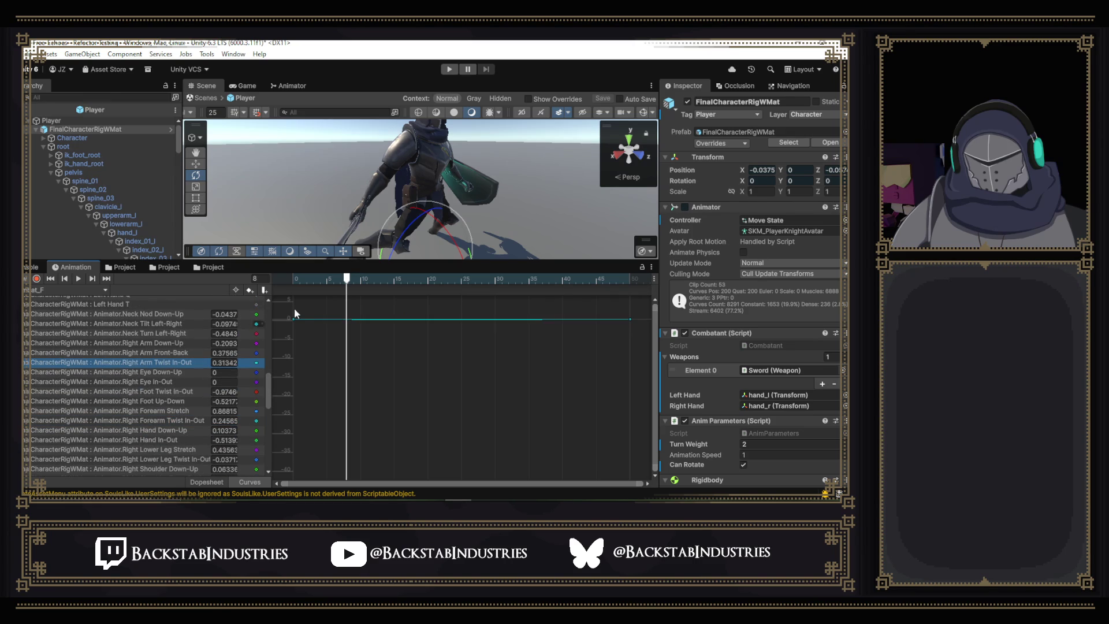
mouse_move(337, 280)
left_mouse_down()
mouse_move(299, 282)
mouse_move(387, 281)
mouse_move(293, 294)
left_mouse_up()
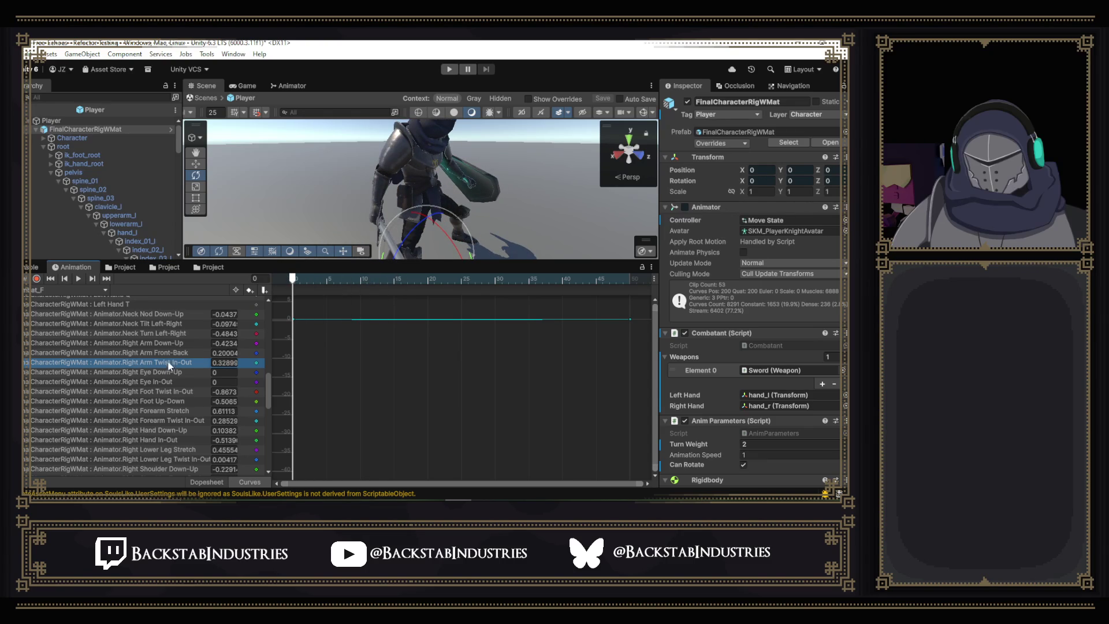
left_click(168, 343)
- Scrub the opening frames and frame the whole curve, checking its first keyframe
mouse_move(300, 292)
left_mouse_down()
mouse_move(374, 281)
mouse_move(313, 288)
left_mouse_up()
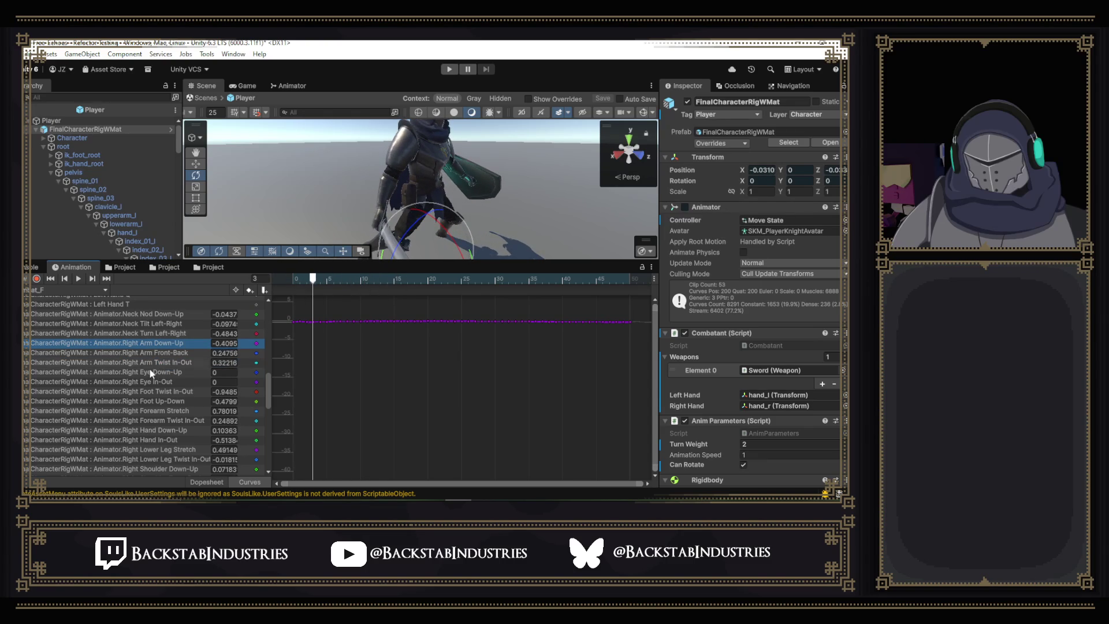
scroll(321, 323, "up", 5)
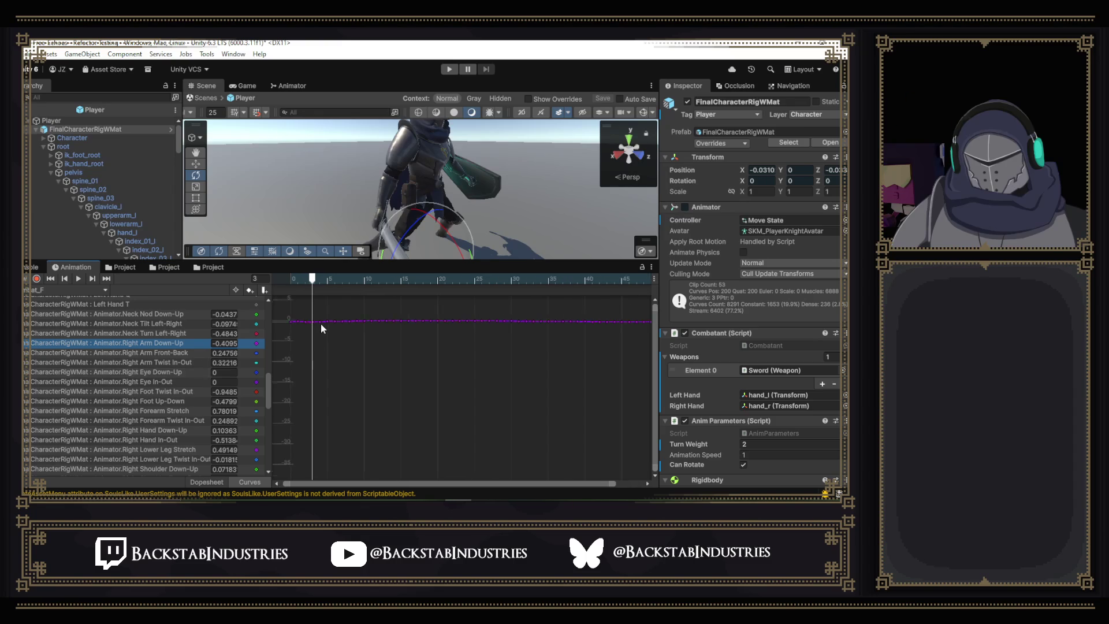
scroll(379, 340, "up", 3)
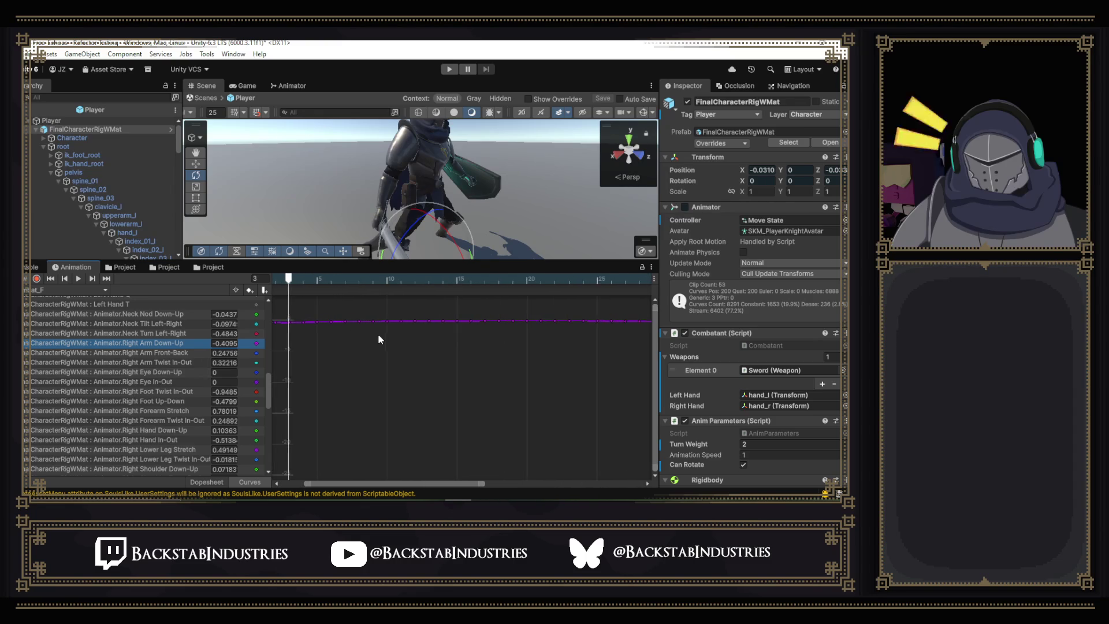
scroll(386, 326, "up", 3)
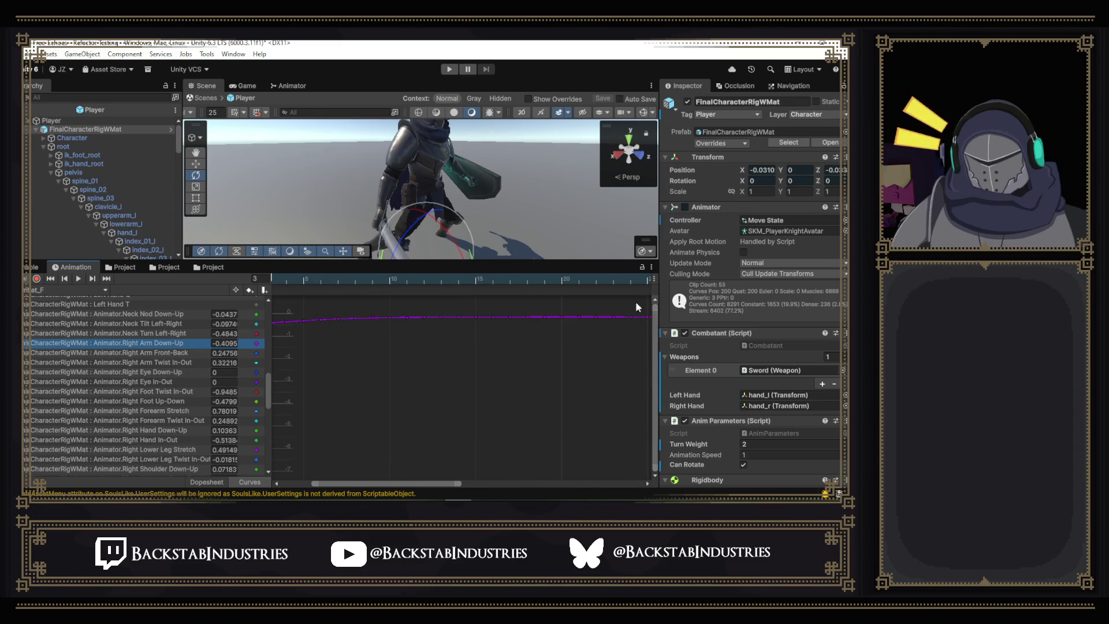
key("f")
scroll(479, 341, "down", 3)
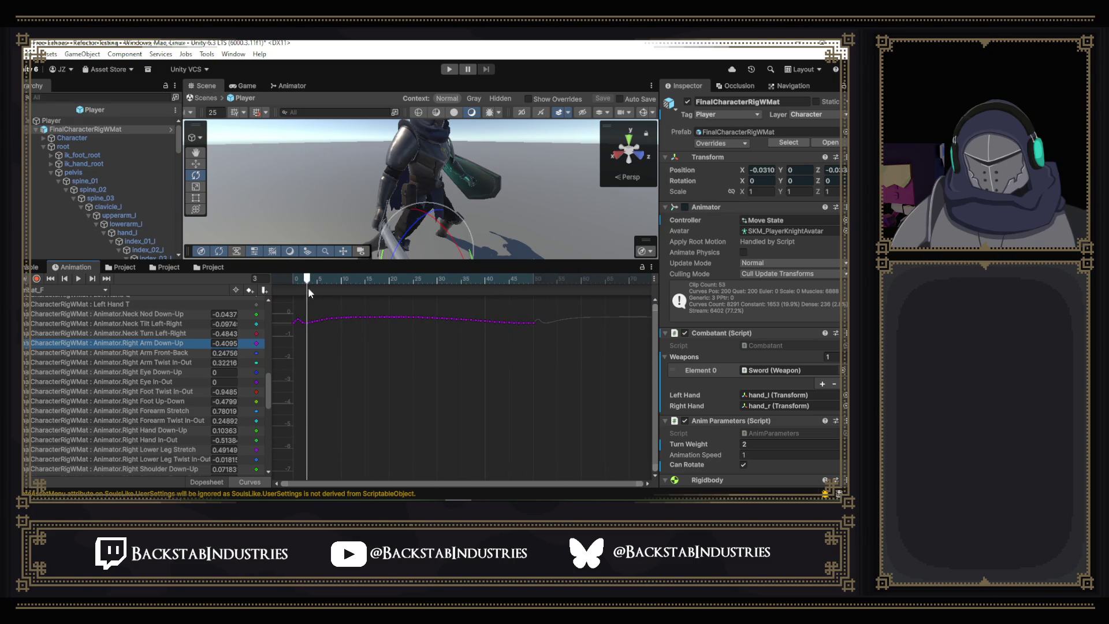
mouse_move(307, 279)
left_mouse_down()
mouse_move(293, 279)
mouse_move(359, 281)
left_mouse_up()
left_click(297, 321)
left_click(313, 331)
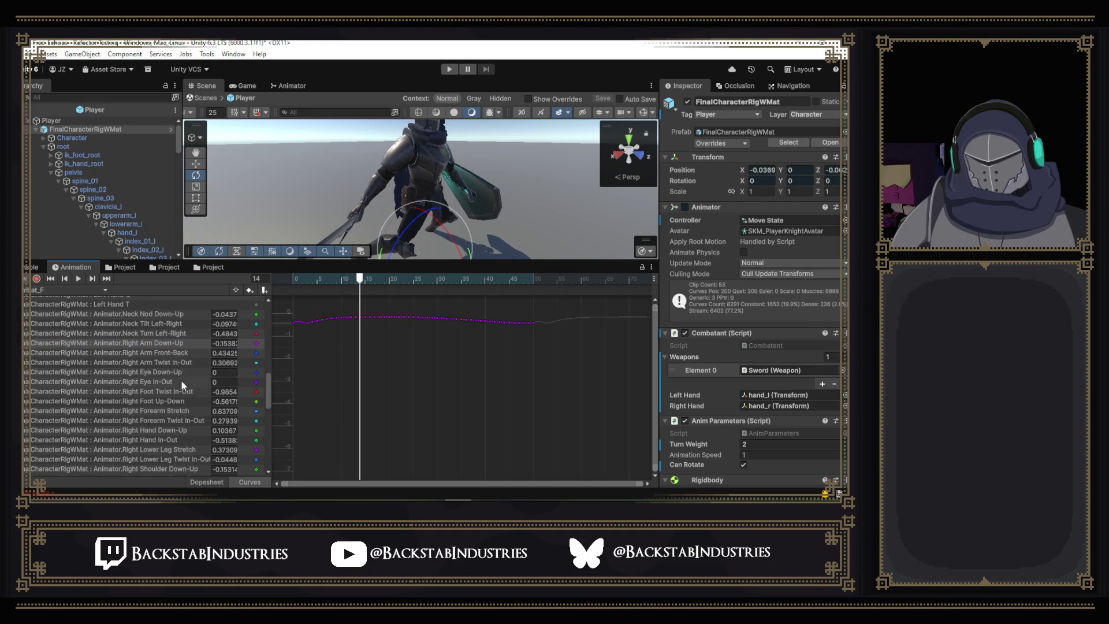
- View Right Forearm Stretch, scrub to frame 5, then display Right Forearm Twist In-Out
left_click(178, 410)
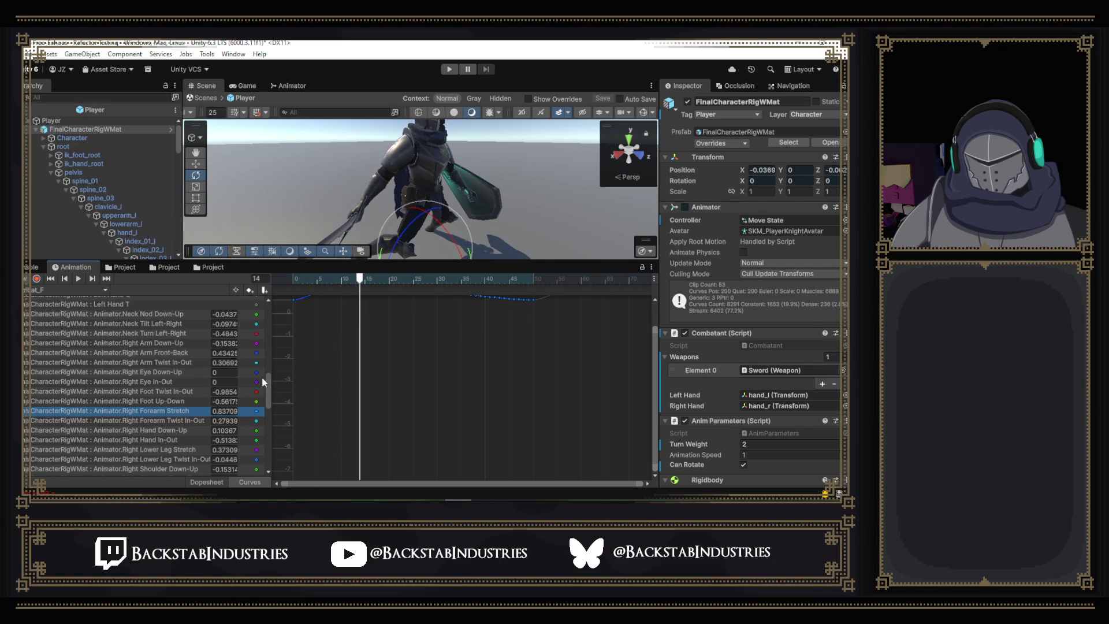
left_click_drag(657, 379, 656, 356)
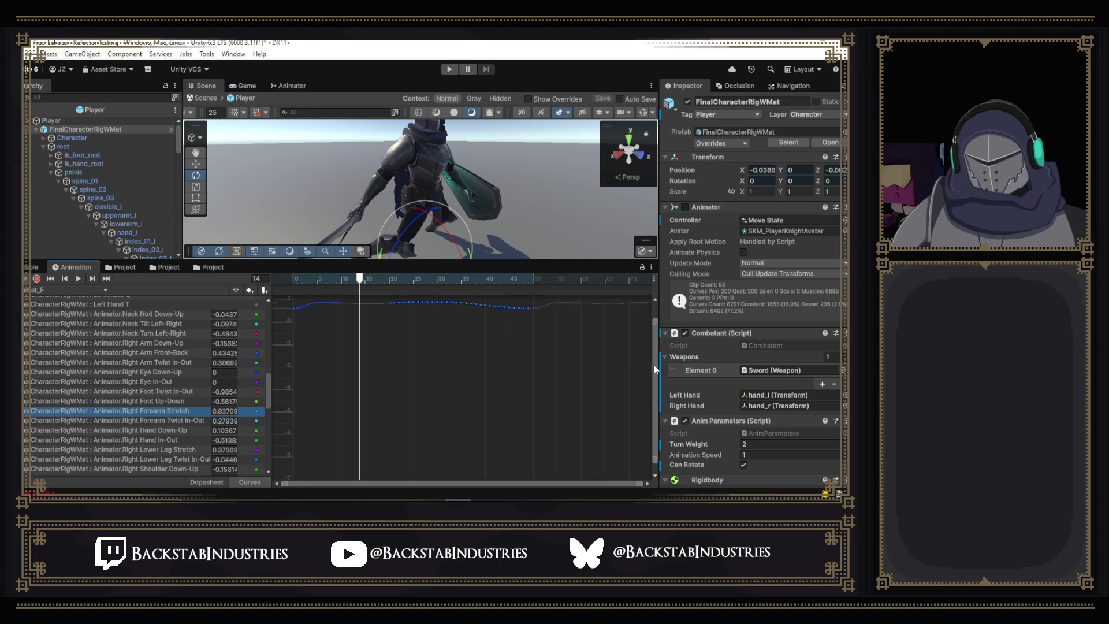
mouse_move(356, 279)
left_mouse_down()
mouse_move(312, 281)
mouse_move(499, 307)
left_mouse_up()
left_click(186, 422)
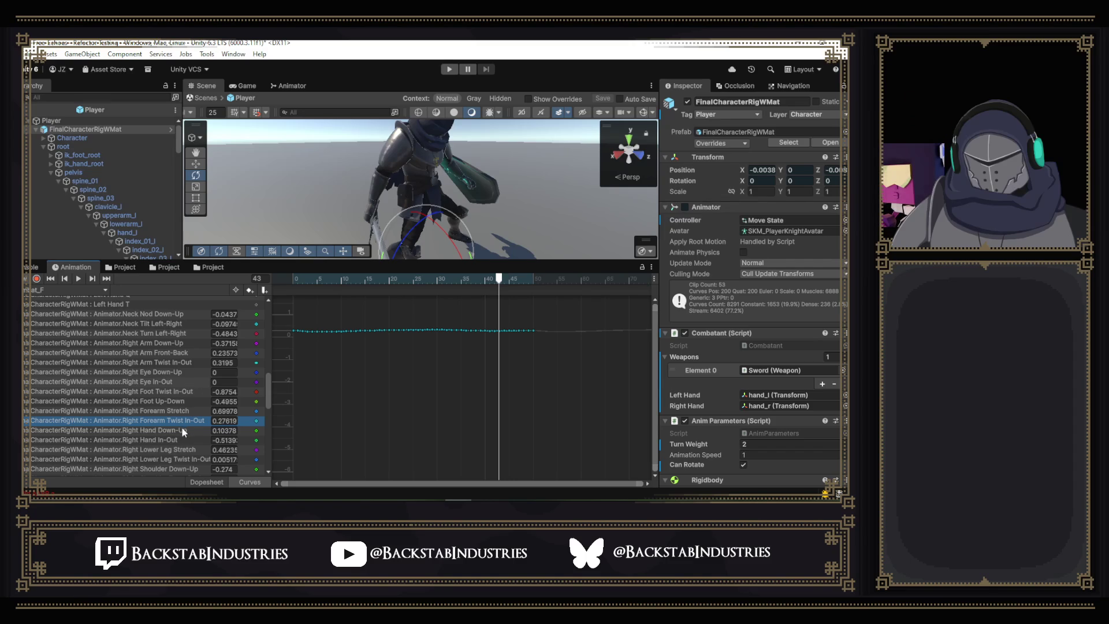
- Select both Right Arm Twist In-Out keys and zoom the curve editor onto them
left_click(166, 362)
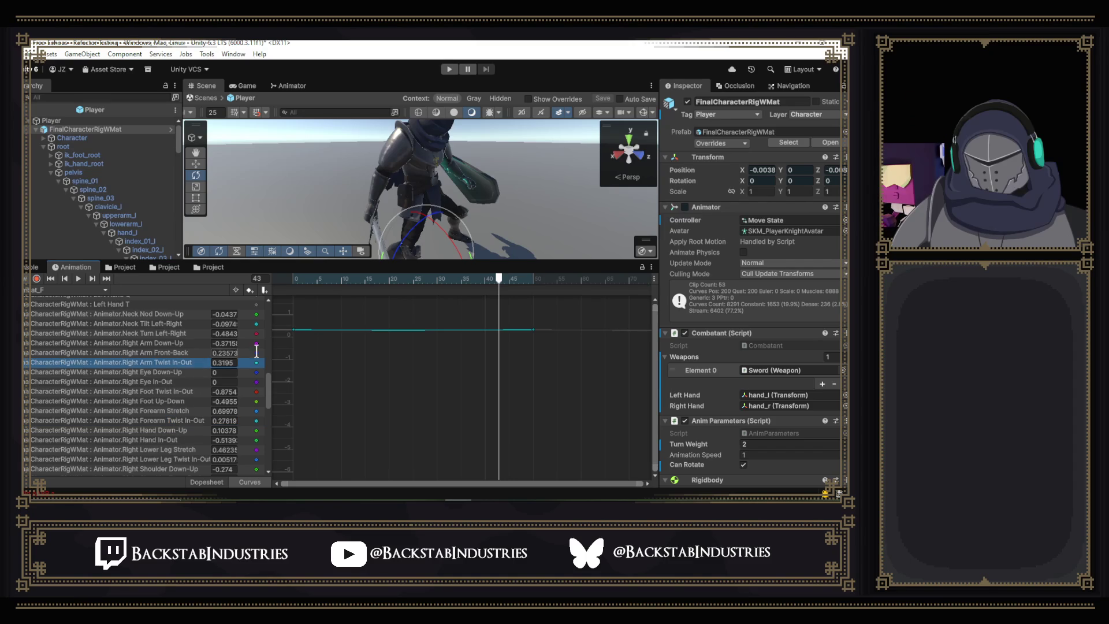
left_click(294, 330)
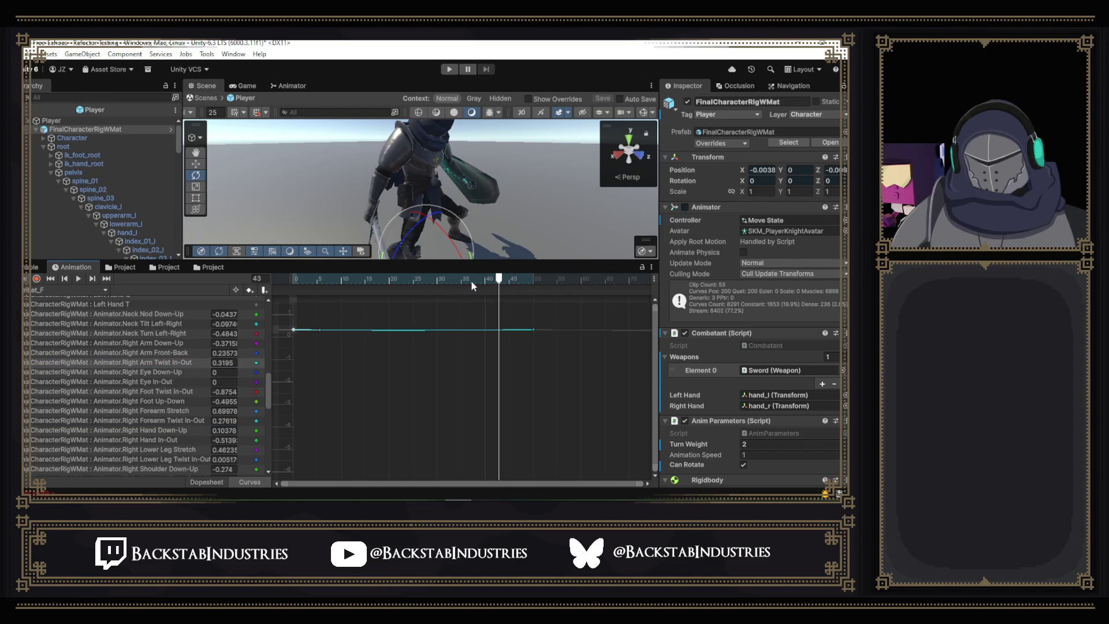
left_click_drag(565, 374, 282, 294)
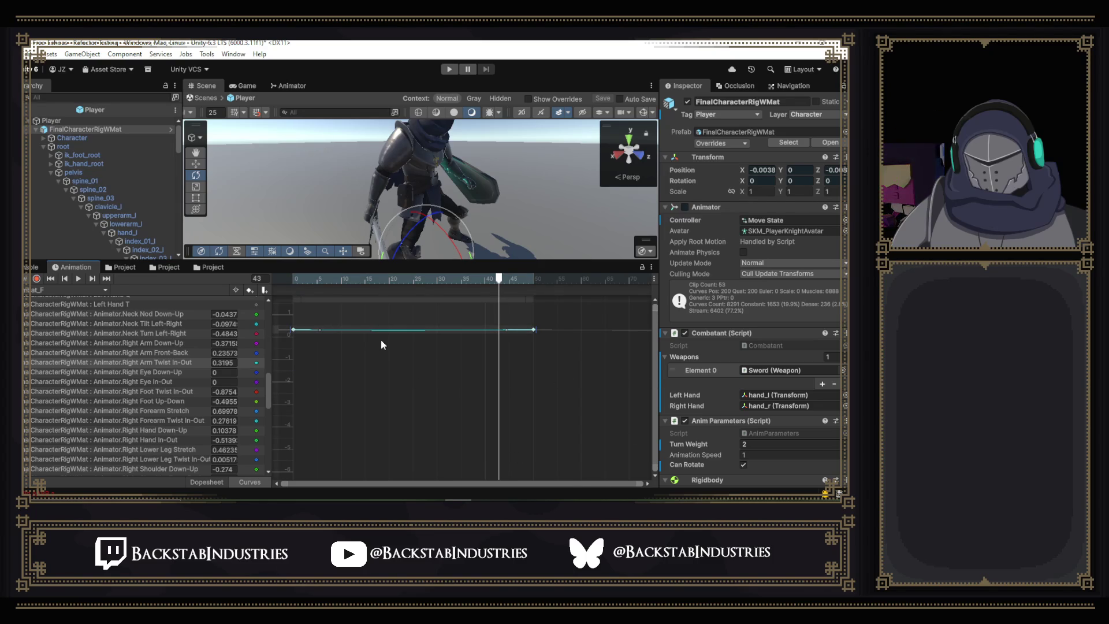
scroll(378, 347, "up", 3)
scroll(380, 349, "up", 5)
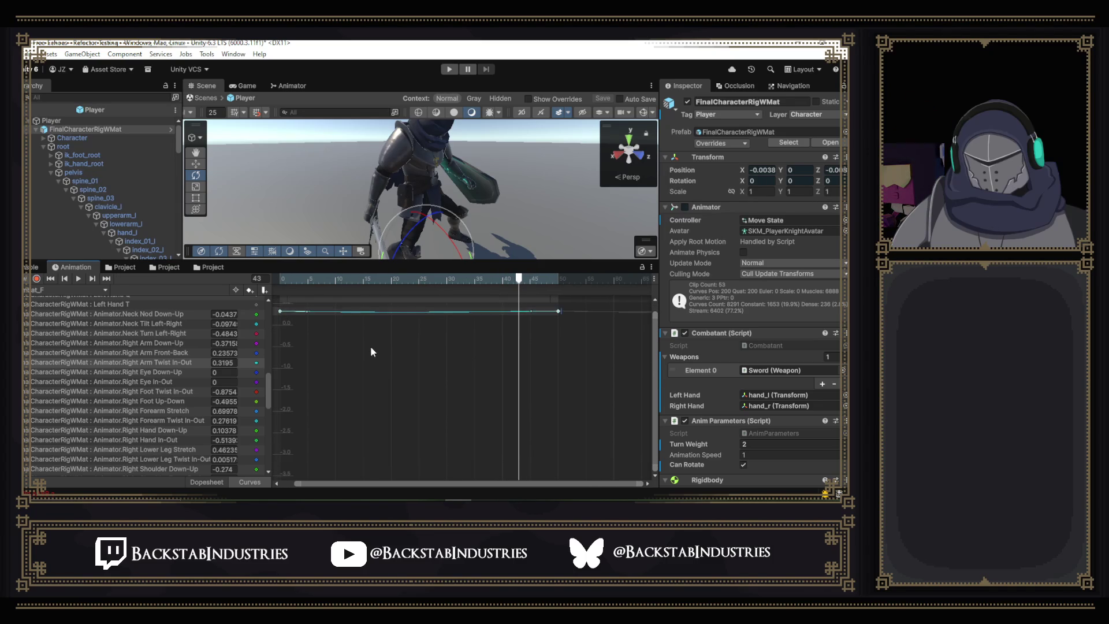
scroll(386, 324, "up", 1)
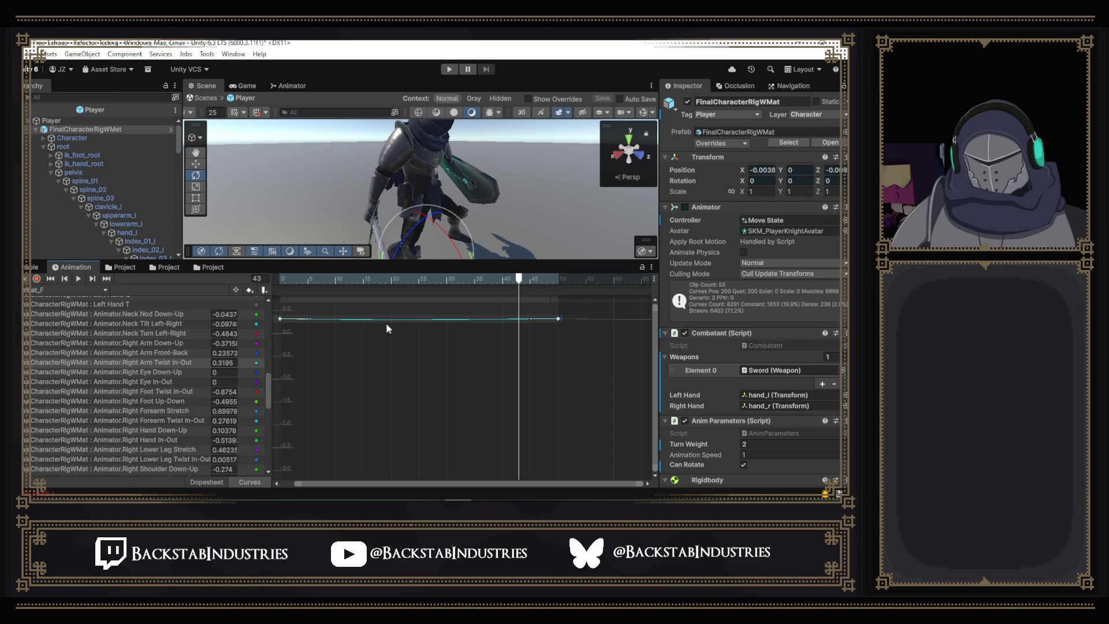
scroll(382, 325, "up", 2)
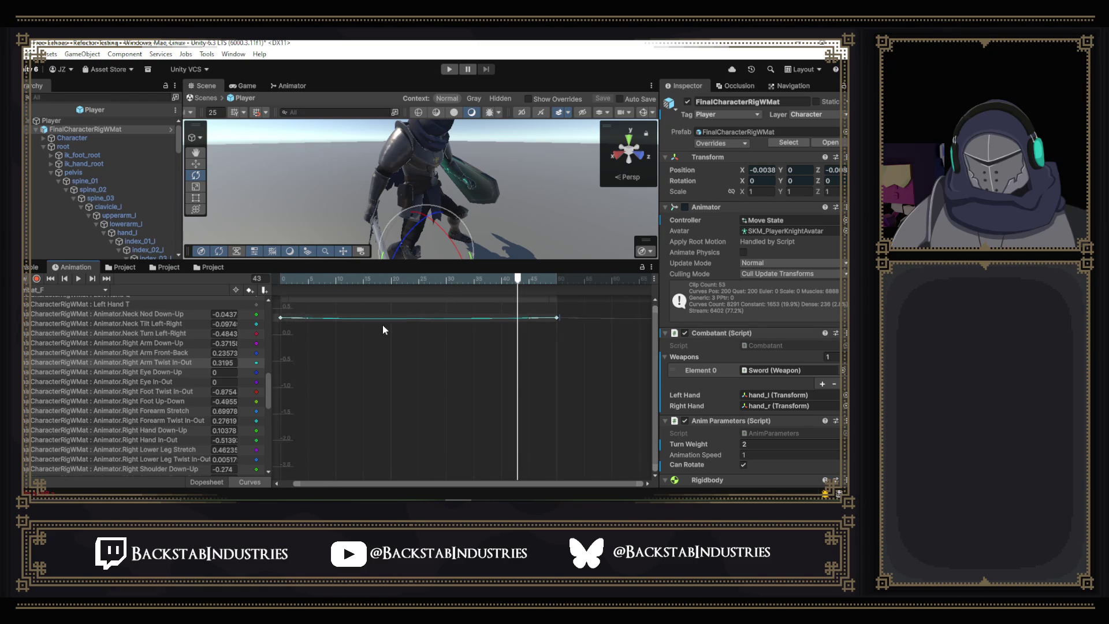
scroll(379, 329, "up", 3)
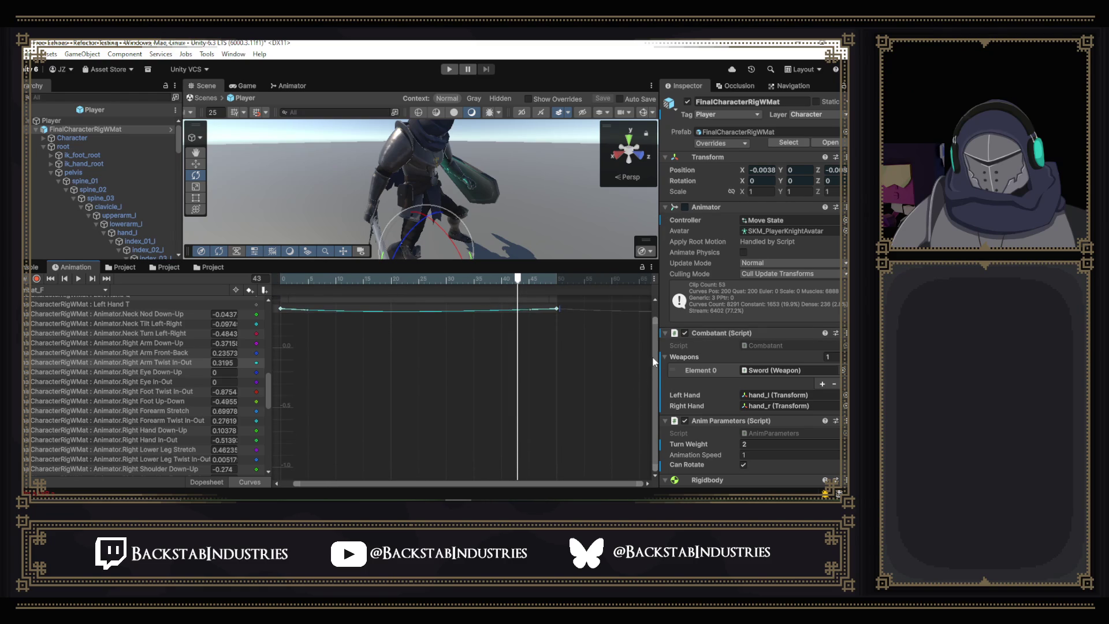
left_click_drag(657, 353, 648, 308)
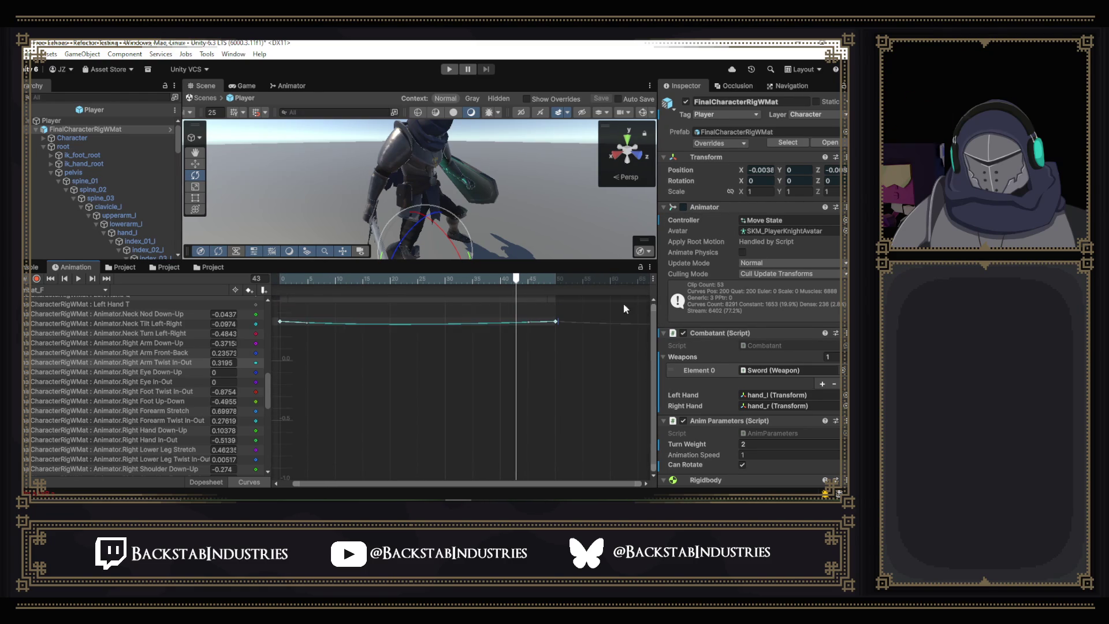
- Lower the Right Arm Twist In-Out curve, checking poses at frames 18 and 27, then enter Play mode
left_click(349, 326)
left_click_drag(349, 321, 348, 338)
mouse_move(501, 279)
left_mouse_down()
mouse_move(280, 288)
mouse_move(428, 312)
left_mouse_up()
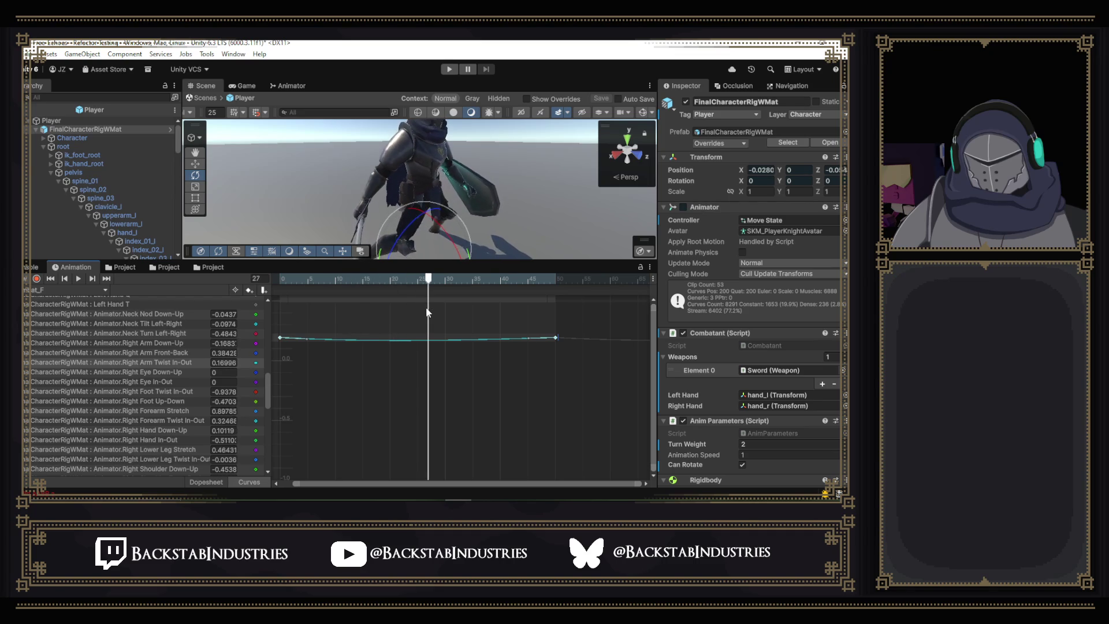
left_click(410, 345)
left_click_drag(411, 354, 410, 358)
key("ctrl+p")
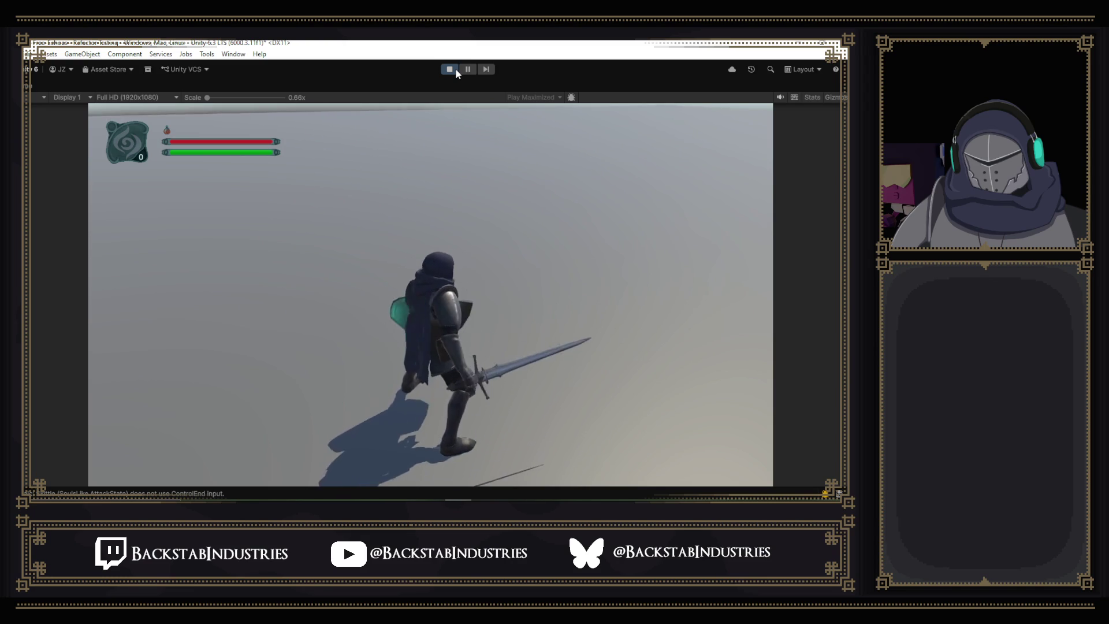
- Stop Play mode after testing the tweaked hit animation
left_click(455, 70)
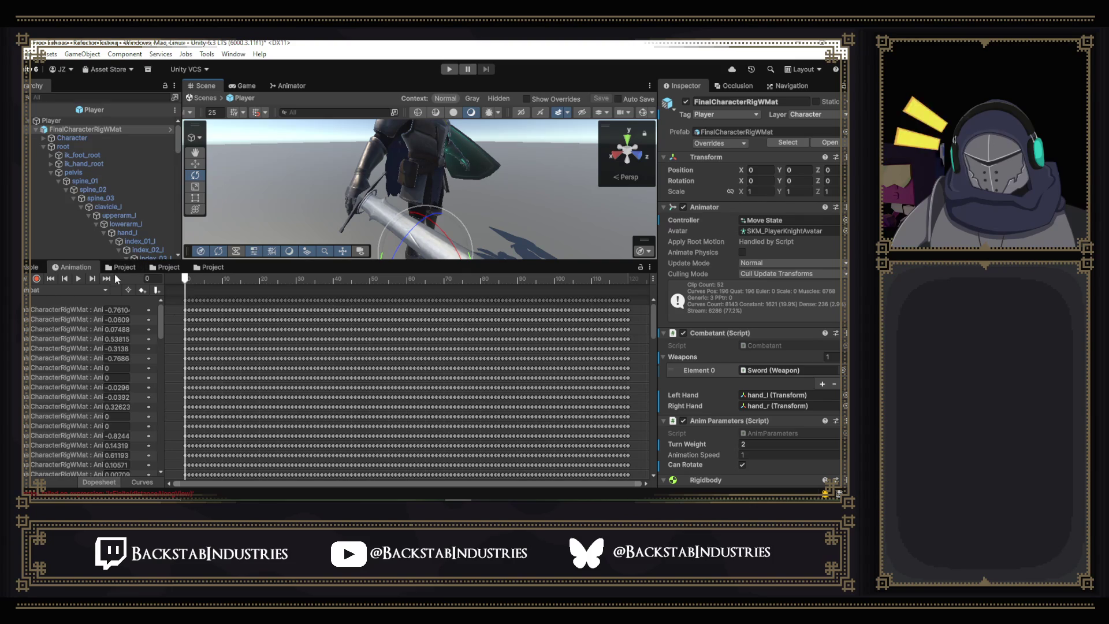
- Check the clip list, then switch to the Animator's Hit layer state graph
left_click(67, 290)
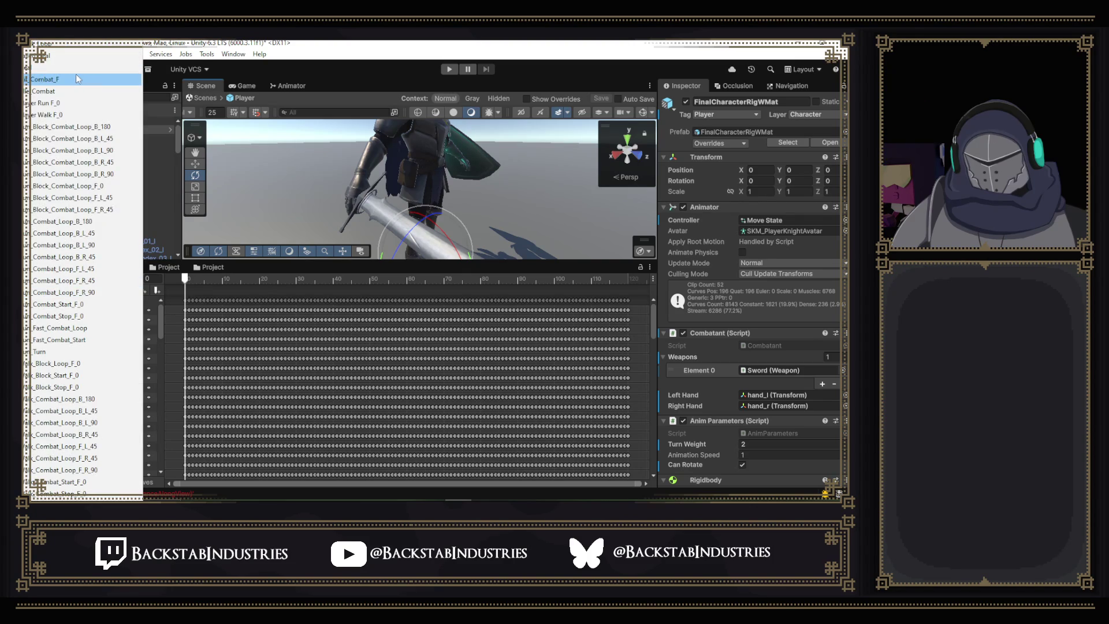
left_click(290, 90)
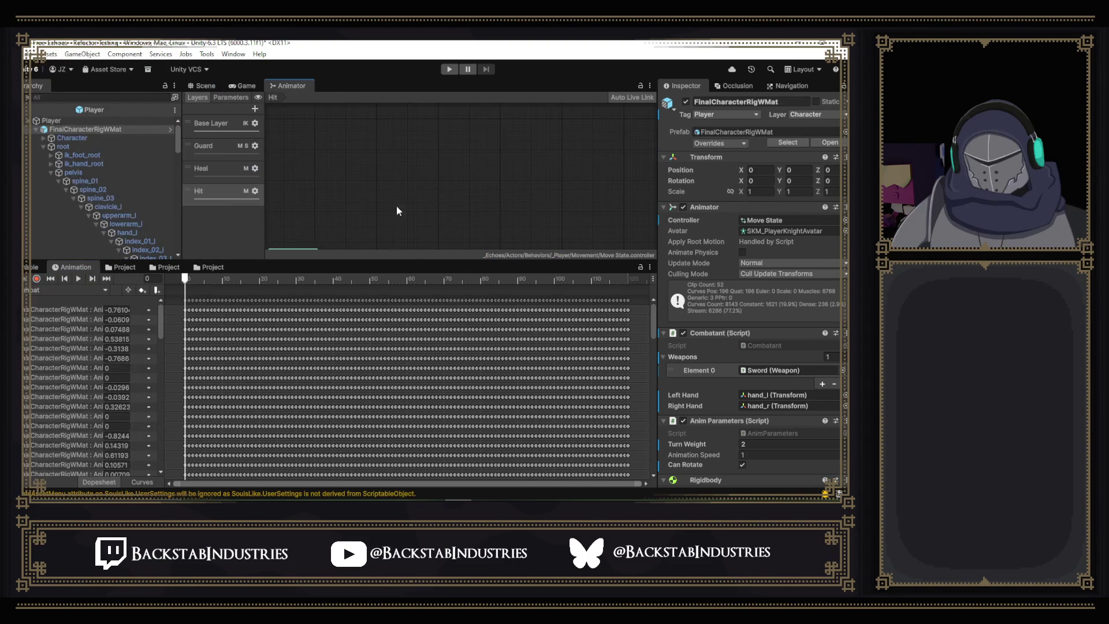
- Set the Hit_Combat_F state's speed to 1.5 in the Inspector and enter play mode
left_click(456, 190)
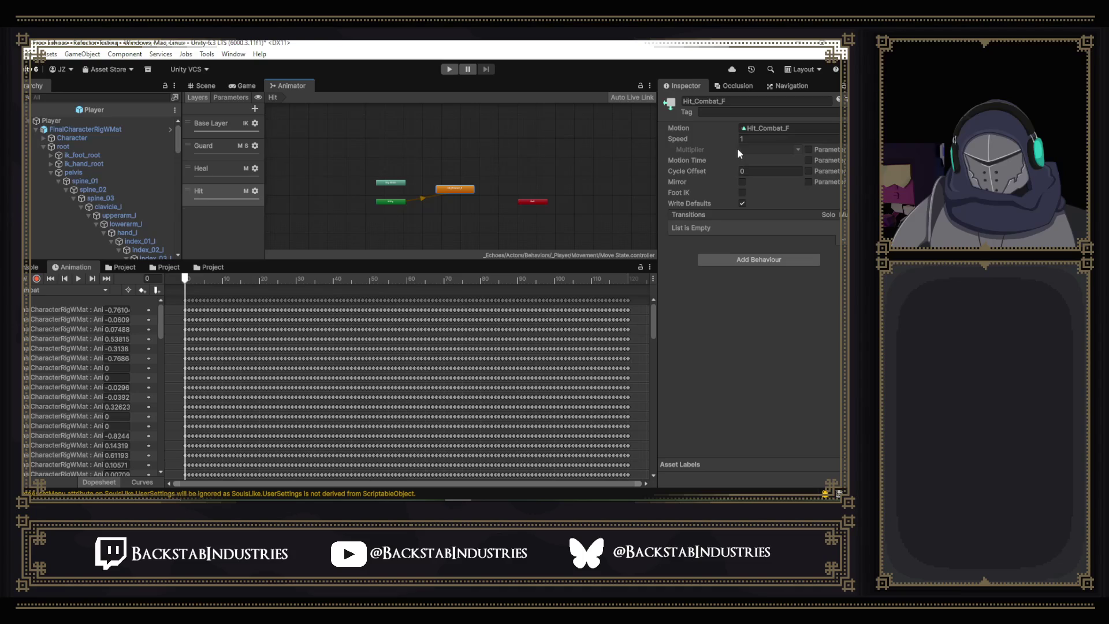
left_click(761, 139)
type(".5")
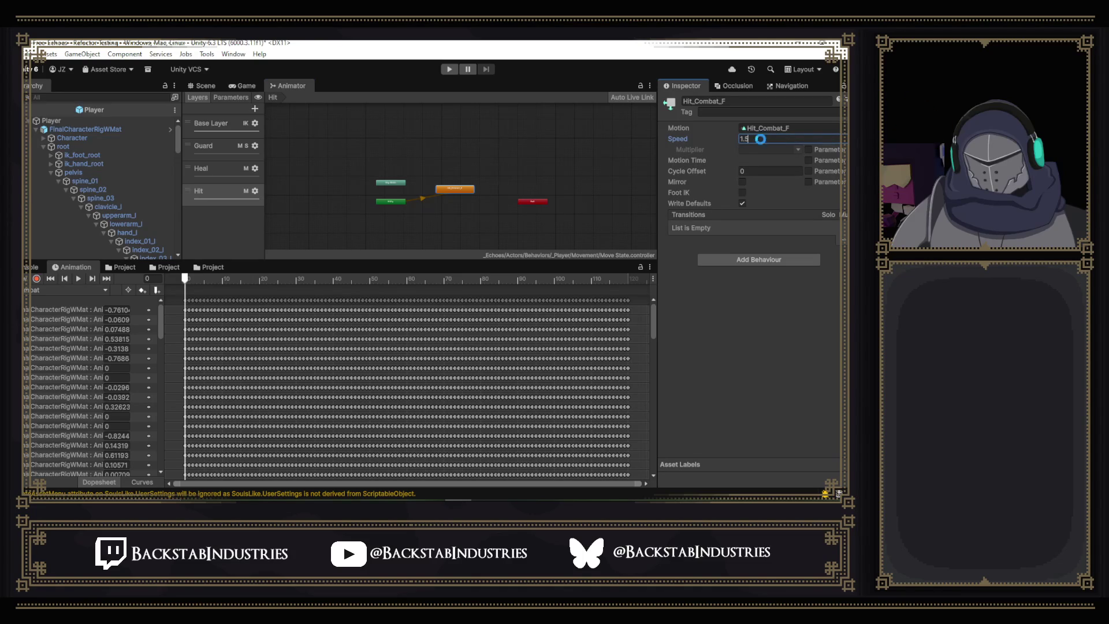
left_click(450, 69)
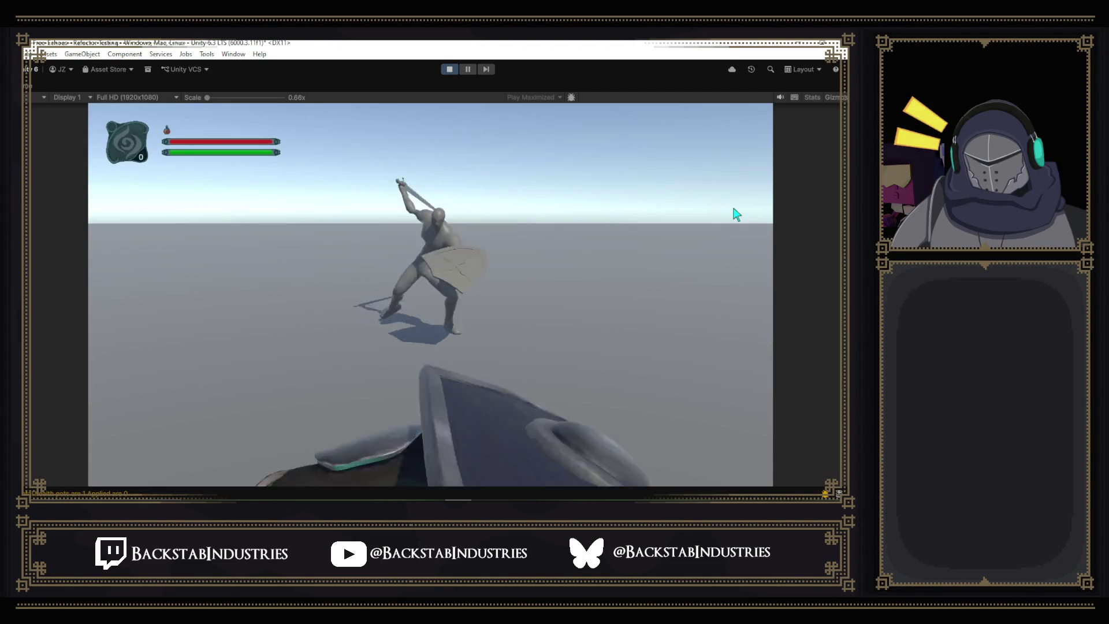
- Walk the knight forward with W to test the faster hit, then stop play mode
key("w")
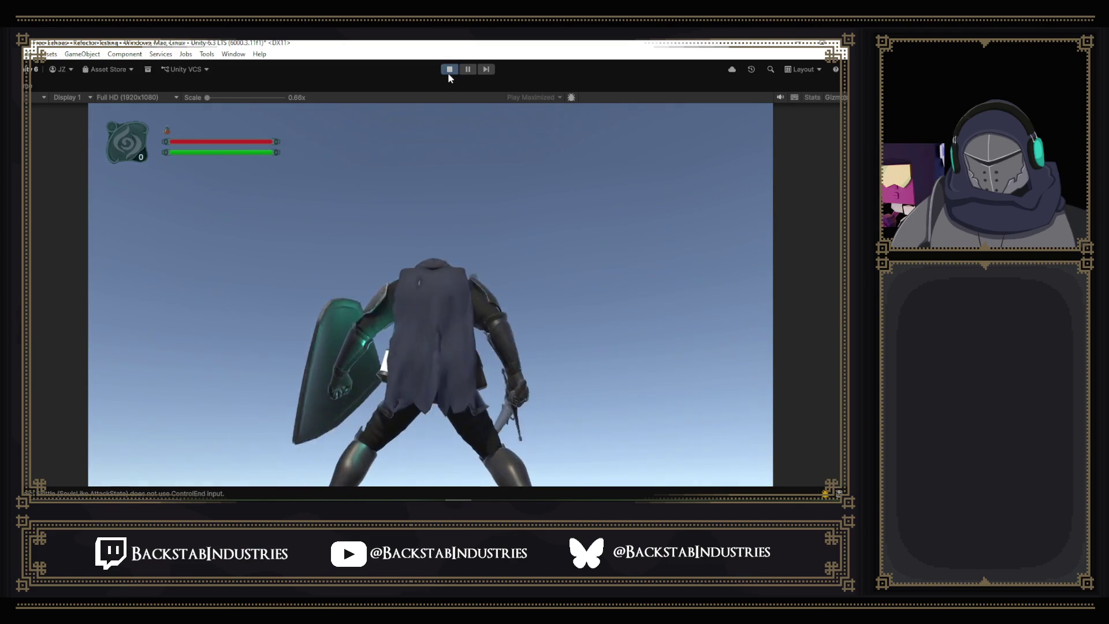
left_click(450, 71)
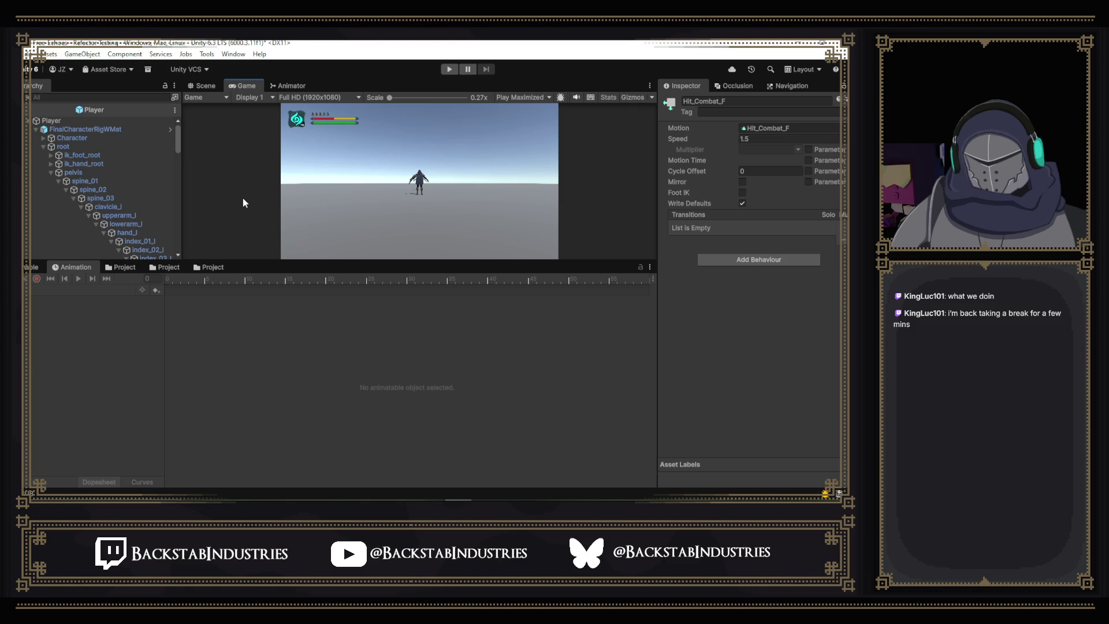
- Return to the Scene view and Animator graph, and browse the Poise Unbroken hit clips
left_click(218, 86)
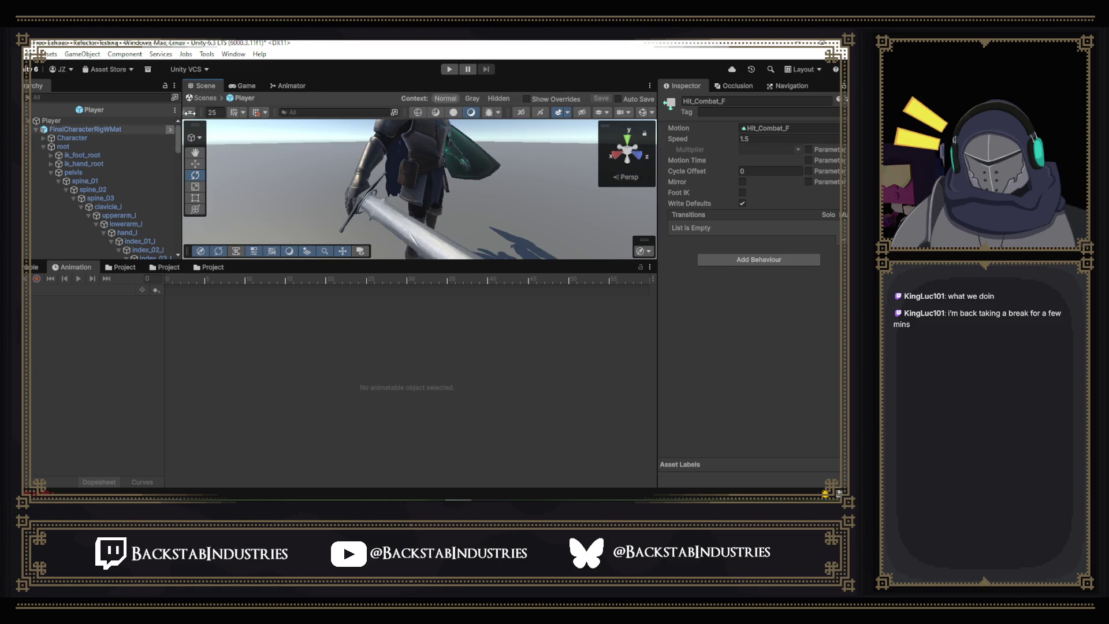
left_click(273, 86)
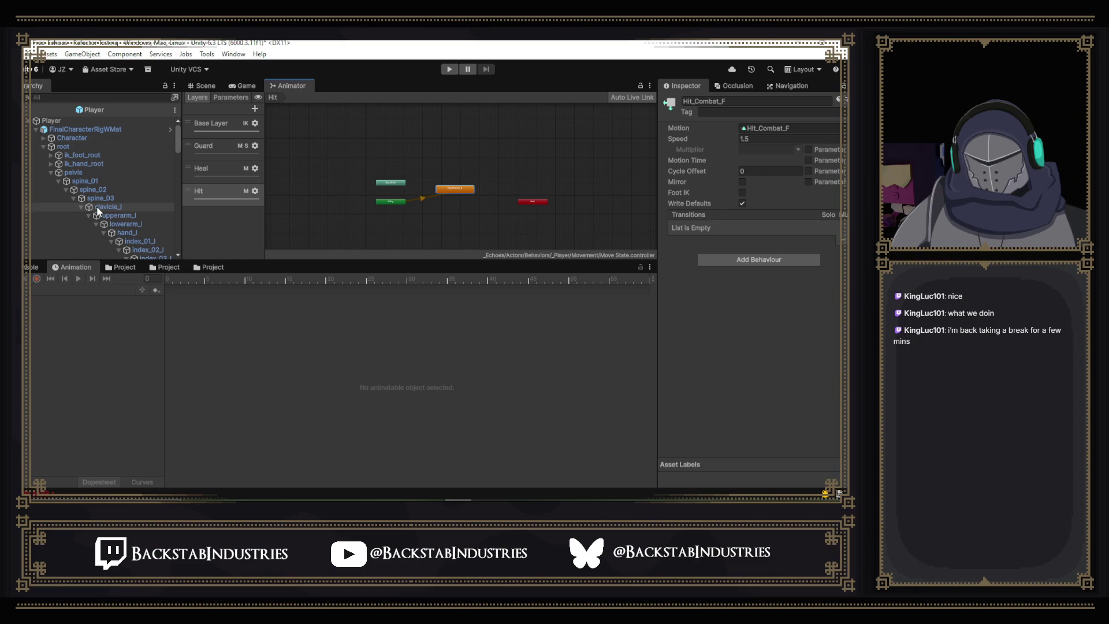
left_click(118, 268)
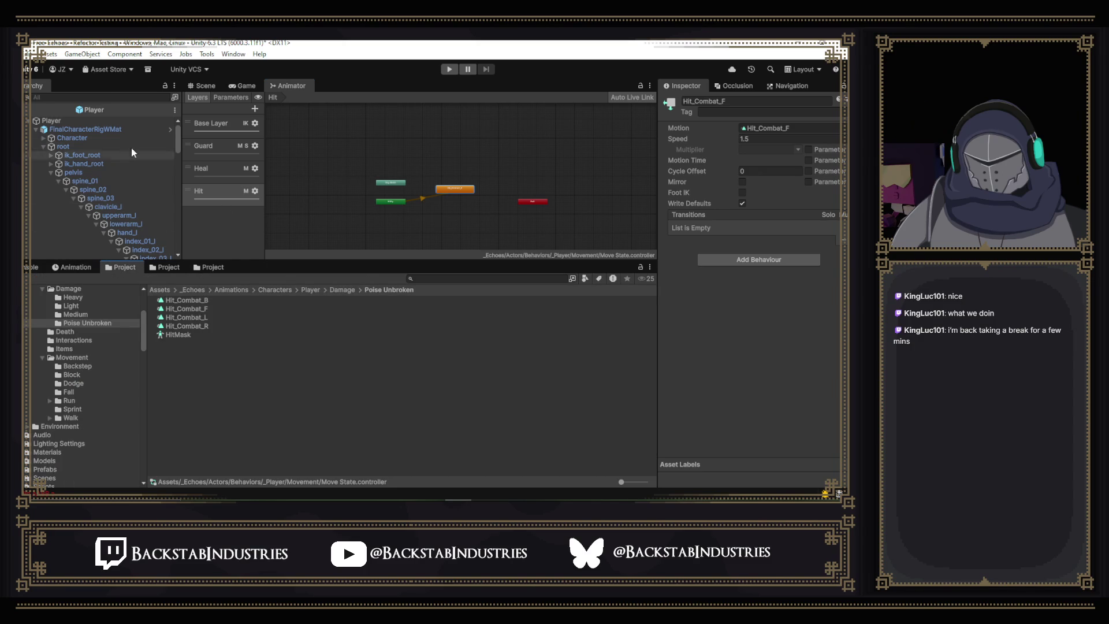
- Load FinalCharacterRigWMat's hit clip into the Animation timeline and bring the Scene view forward
left_click(95, 128)
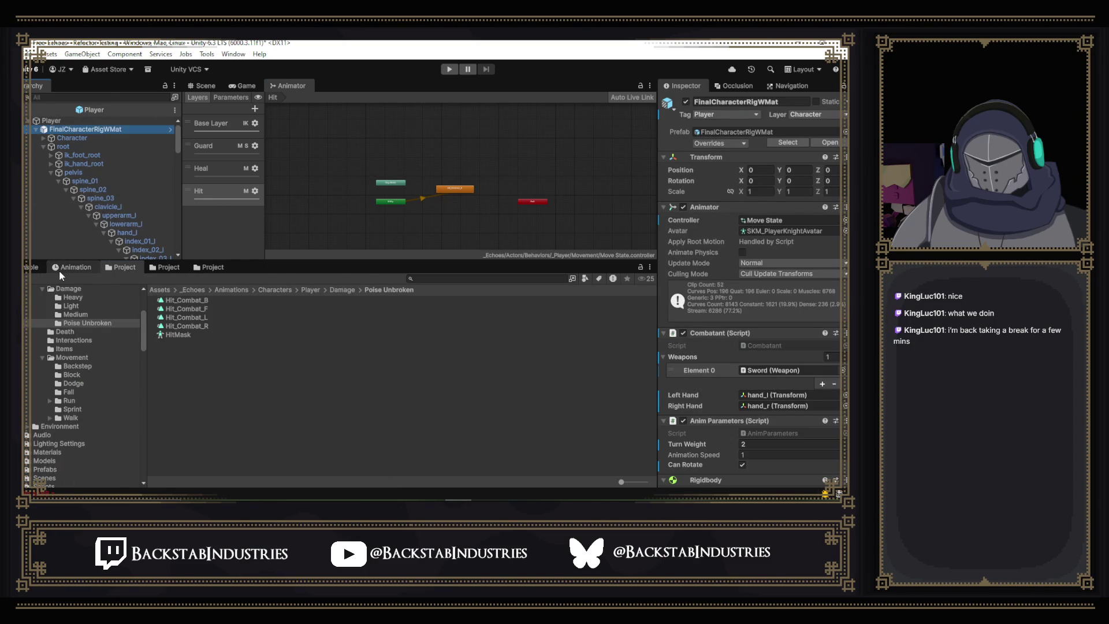
left_click(60, 268)
left_click(48, 291)
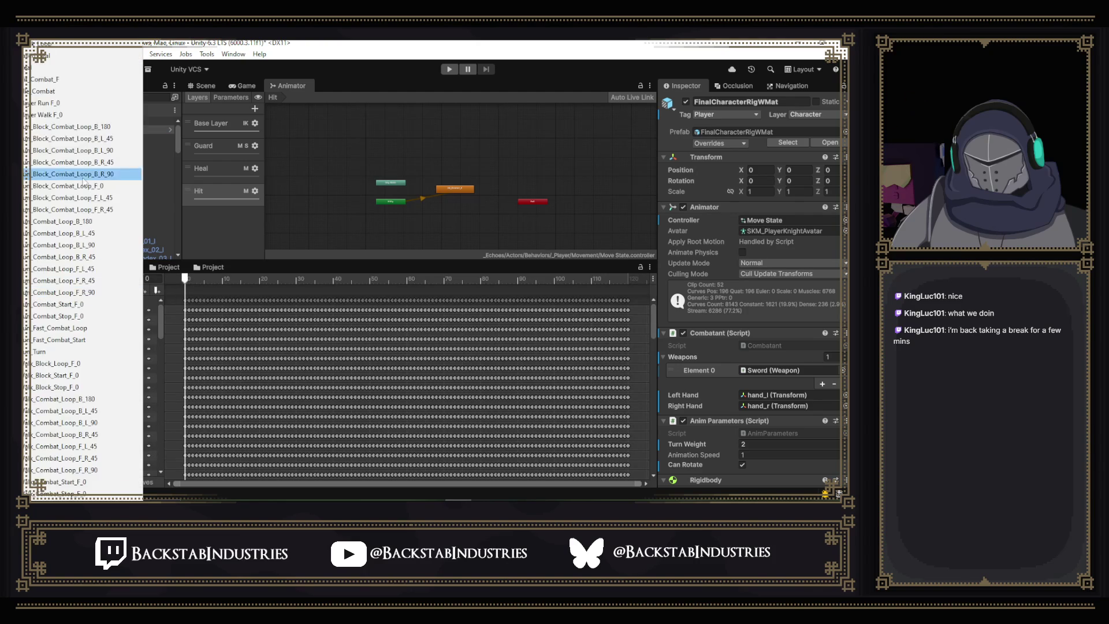
left_click(64, 81)
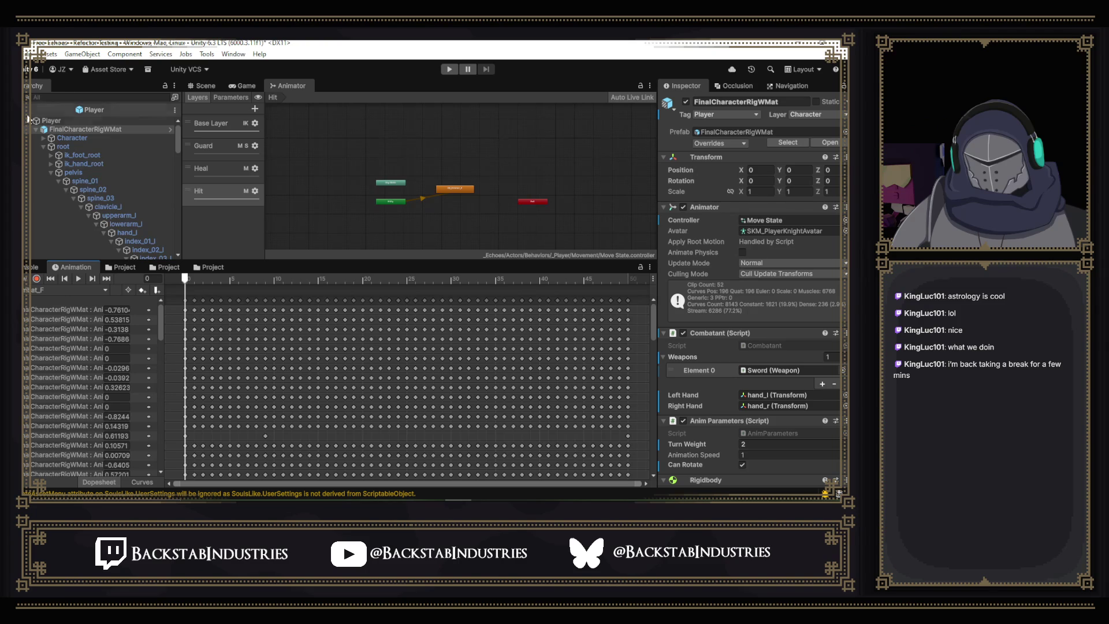
left_click(200, 86)
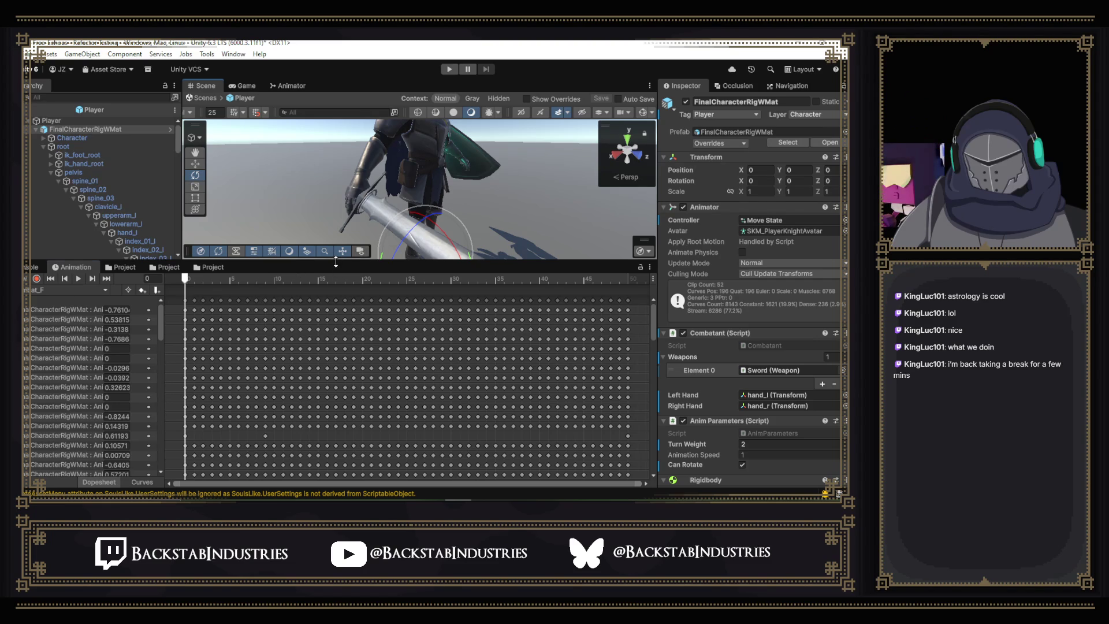
- Enlarge the scene preview, orbit to face the knight, and scrub the clip's opening frames
left_click_drag(338, 262, 339, 296)
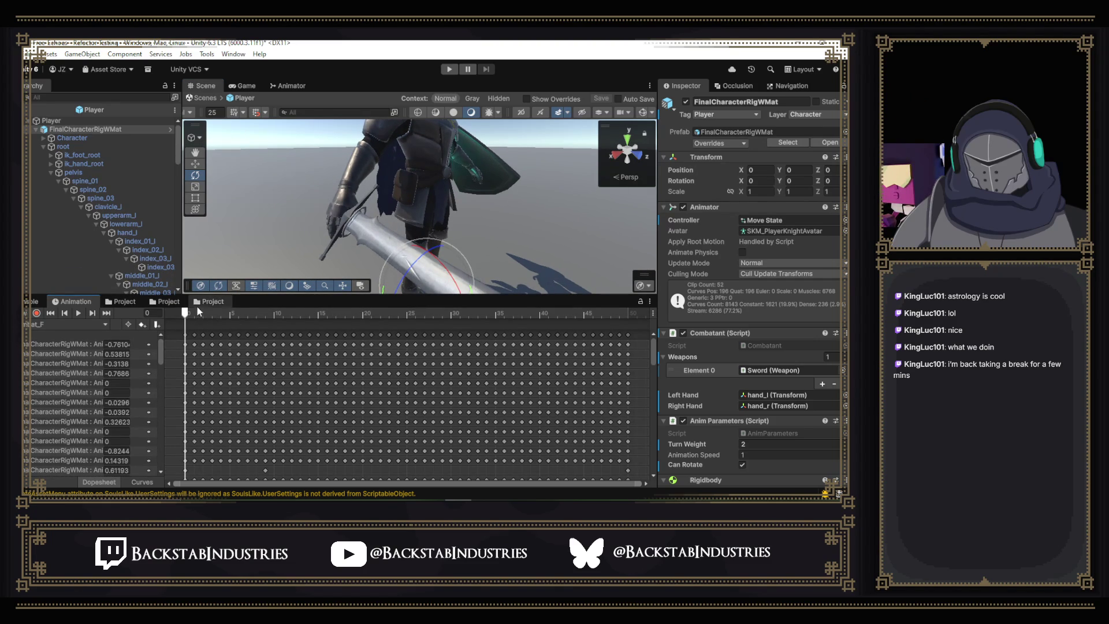
mouse_move(196, 312)
left_mouse_down()
mouse_move(305, 313)
mouse_move(291, 313)
left_mouse_up()
left_click_drag(484, 212, 386, 188)
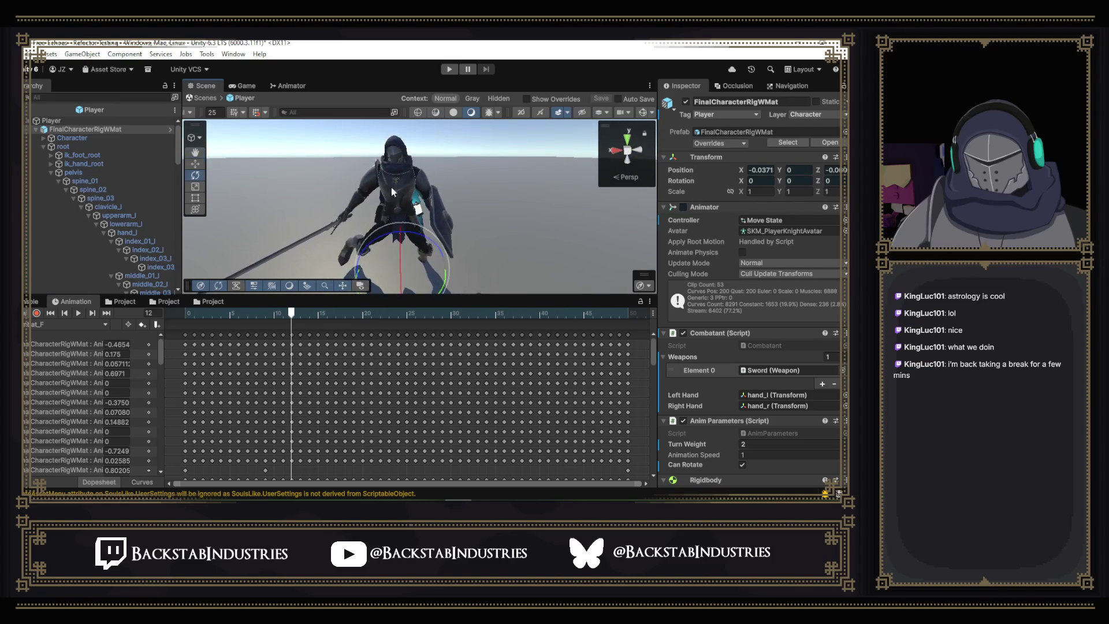
mouse_move(282, 313)
left_mouse_down()
mouse_move(202, 317)
mouse_move(287, 324)
mouse_move(199, 325)
mouse_move(550, 345)
mouse_move(533, 352)
left_mouse_up()
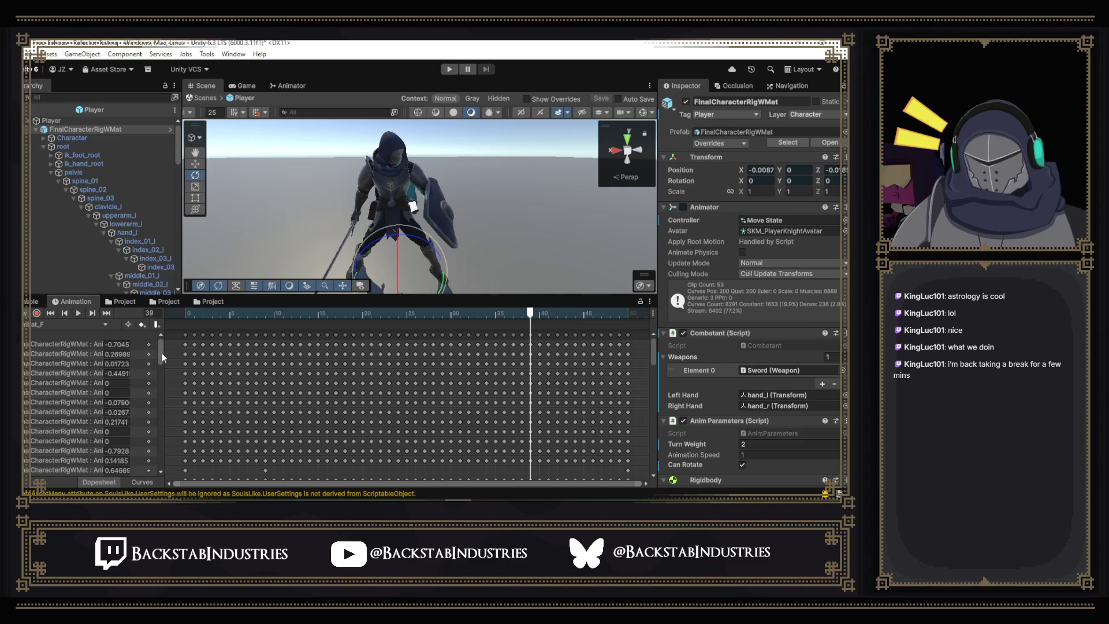
- Widen the property list to show full animated property names and preview frame 6
left_click_drag(165, 370, 264, 384)
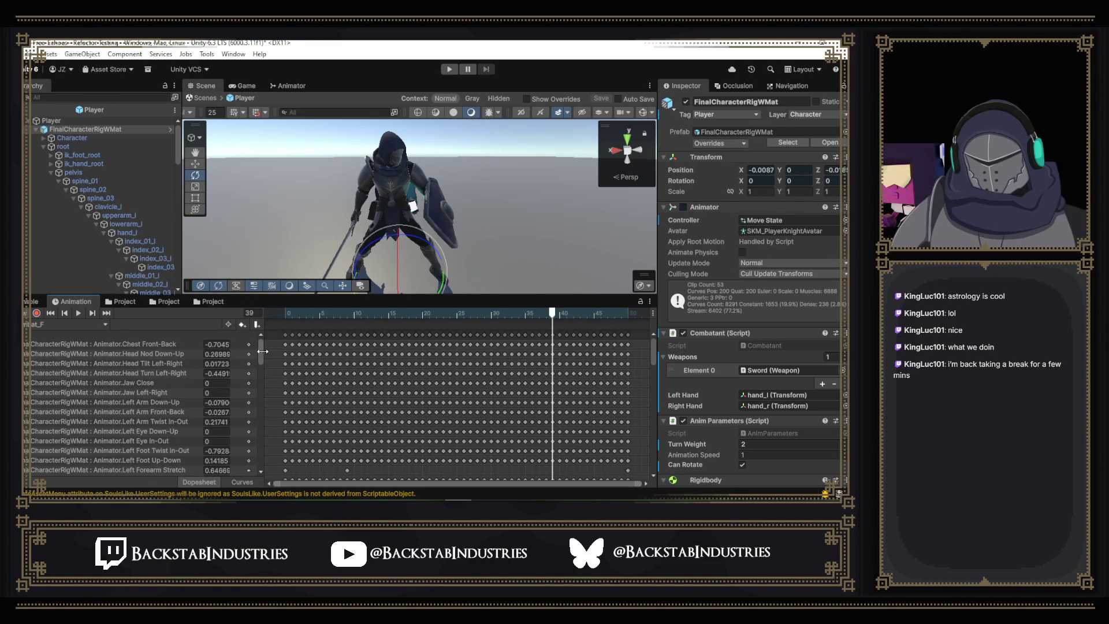
mouse_move(304, 314)
left_mouse_down()
mouse_move(276, 310)
mouse_move(346, 314)
left_mouse_up()
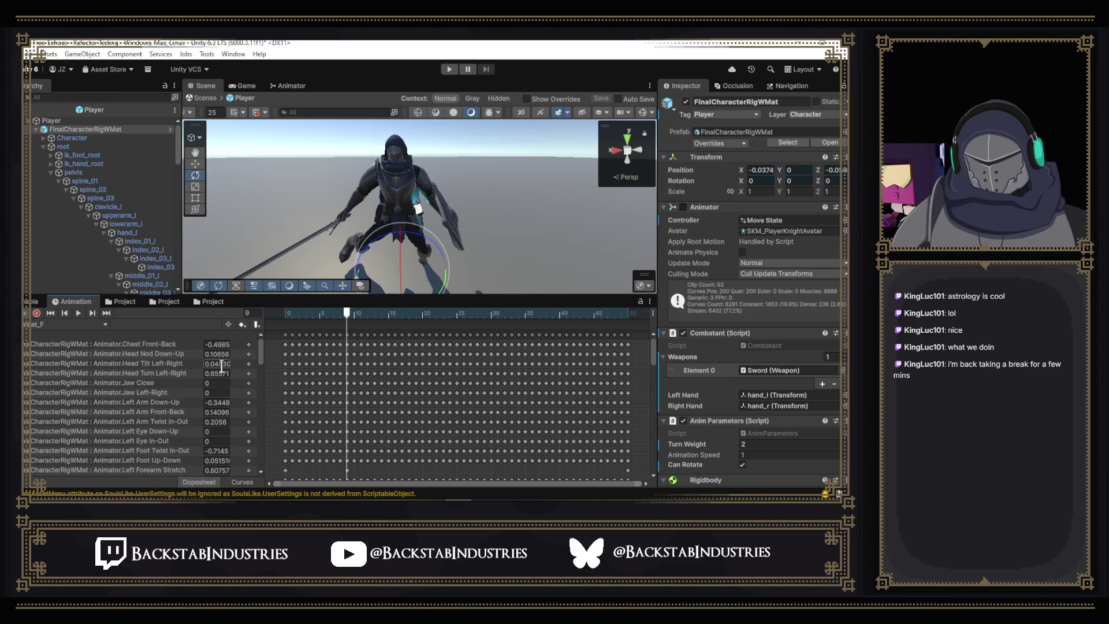
scroll(261, 380, "down", 7)
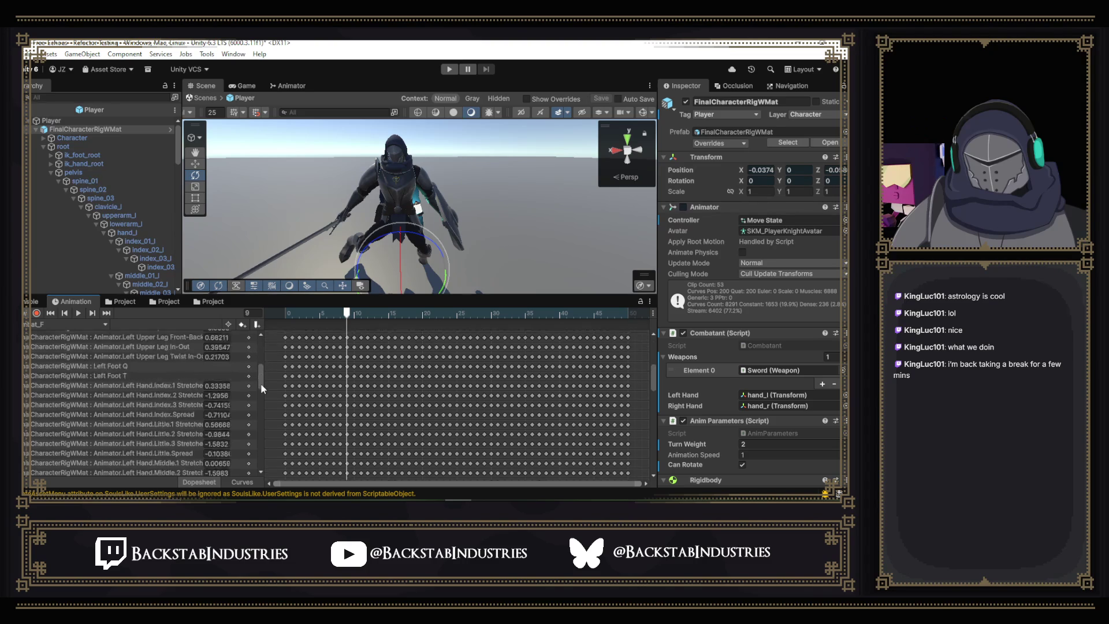
- Switch to Curves, isolate the Right Arm Down-Up curve, and undo an accidentally added key
left_click(243, 481)
scroll(182, 411, "up", 5)
scroll(181, 407, "down", 10)
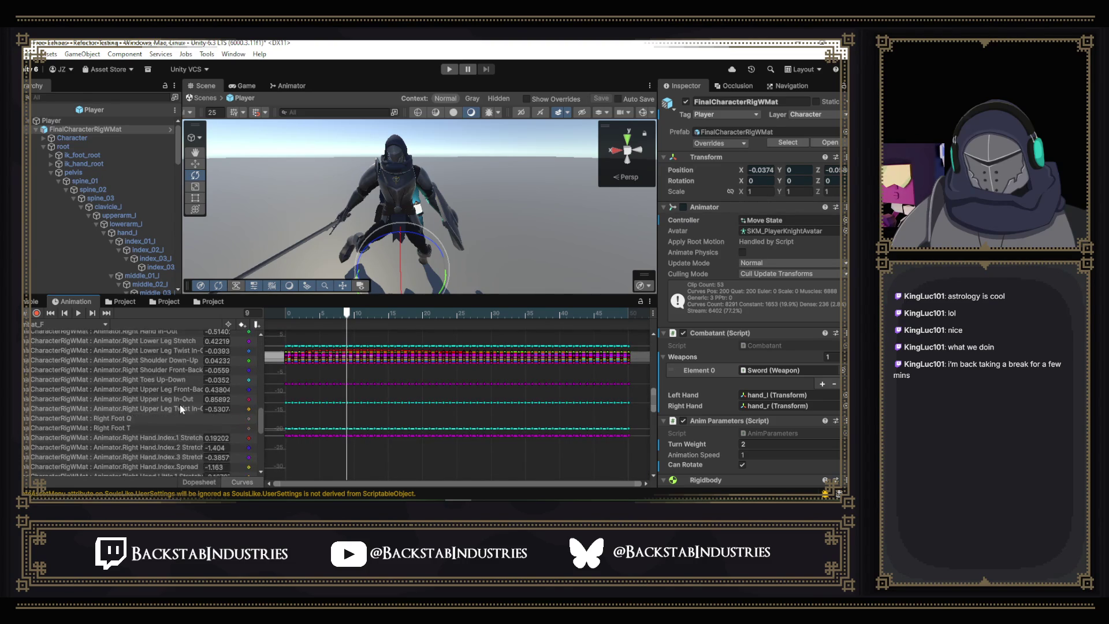
scroll(179, 405, "up", 5)
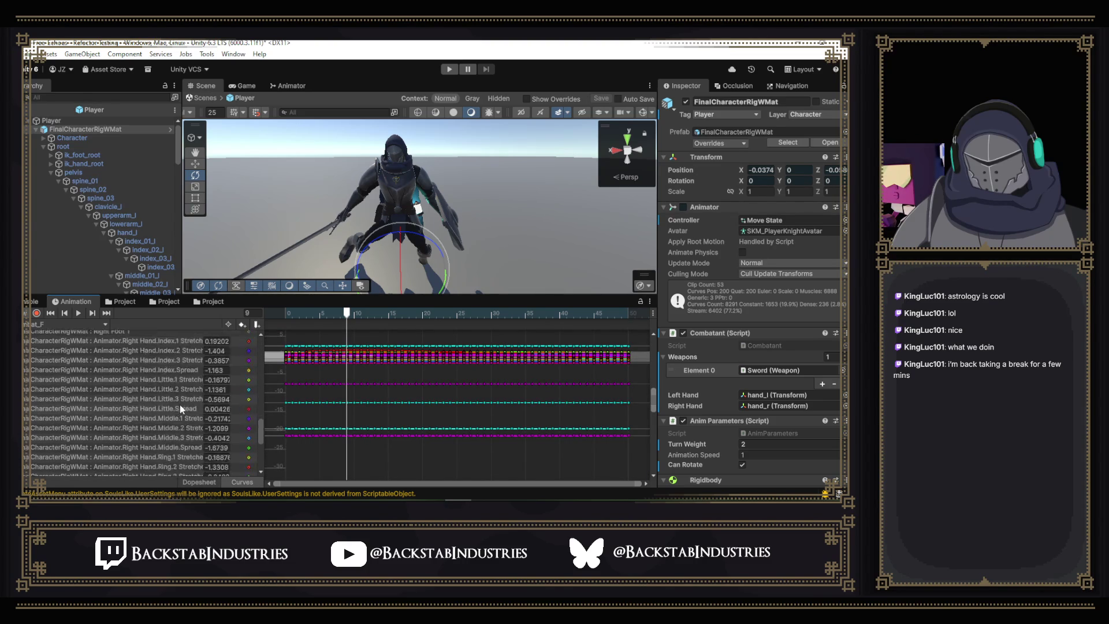
scroll(180, 404, "up", 3)
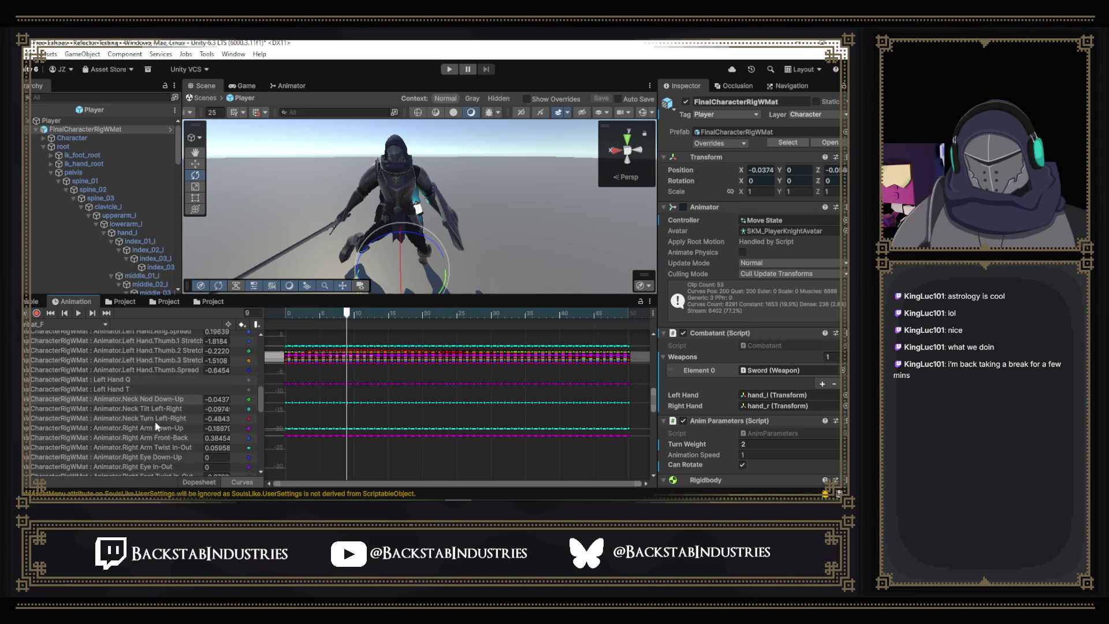
left_click(148, 427)
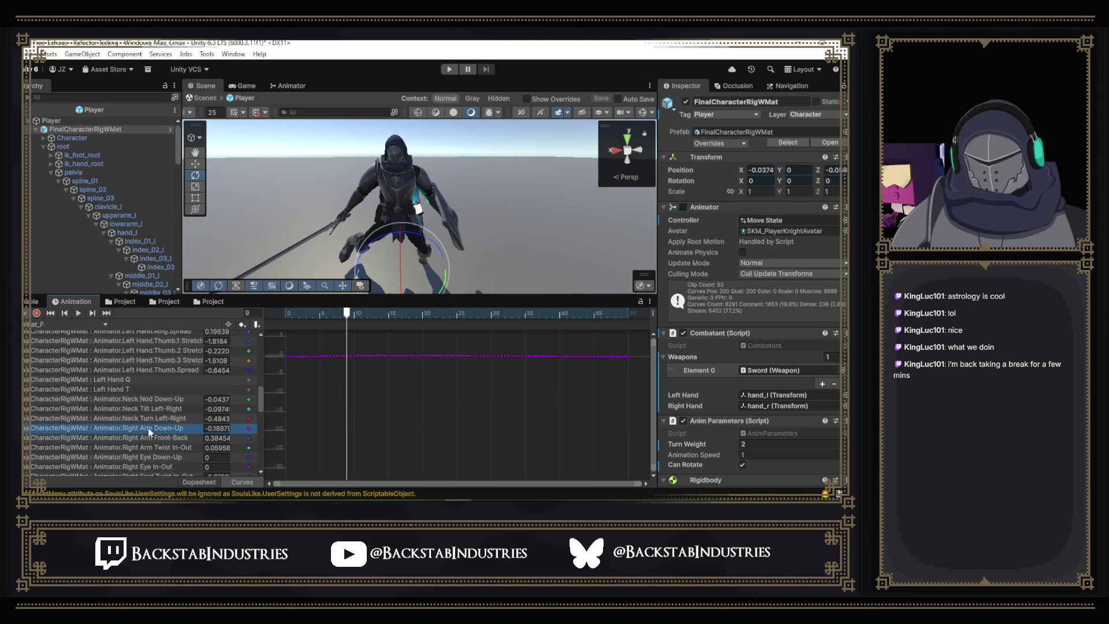
double_click(347, 359)
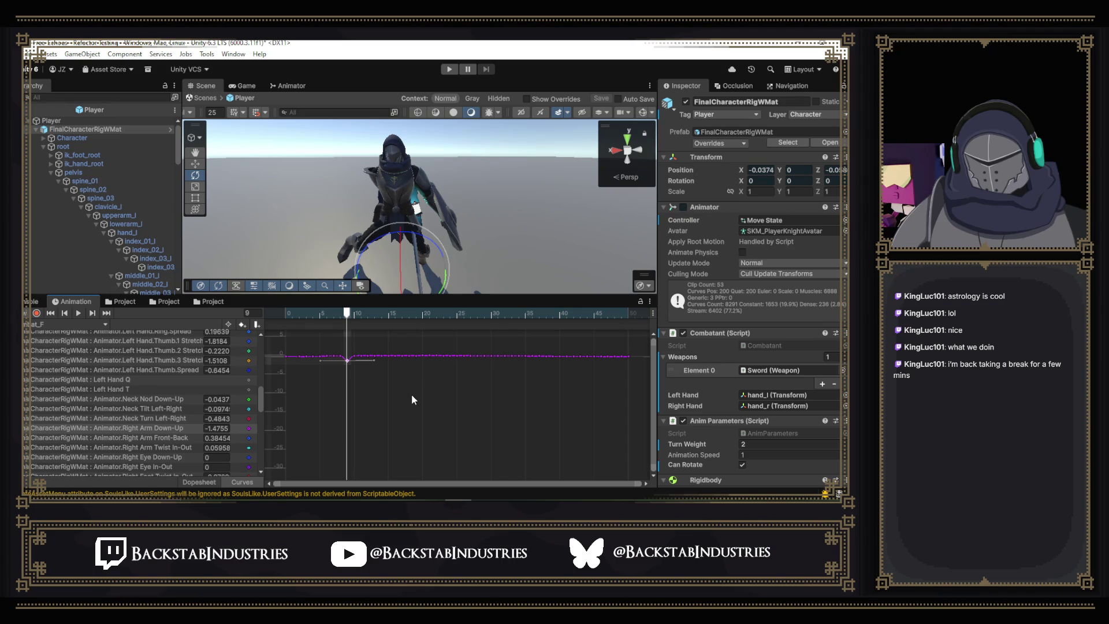
key("ctrl+z")
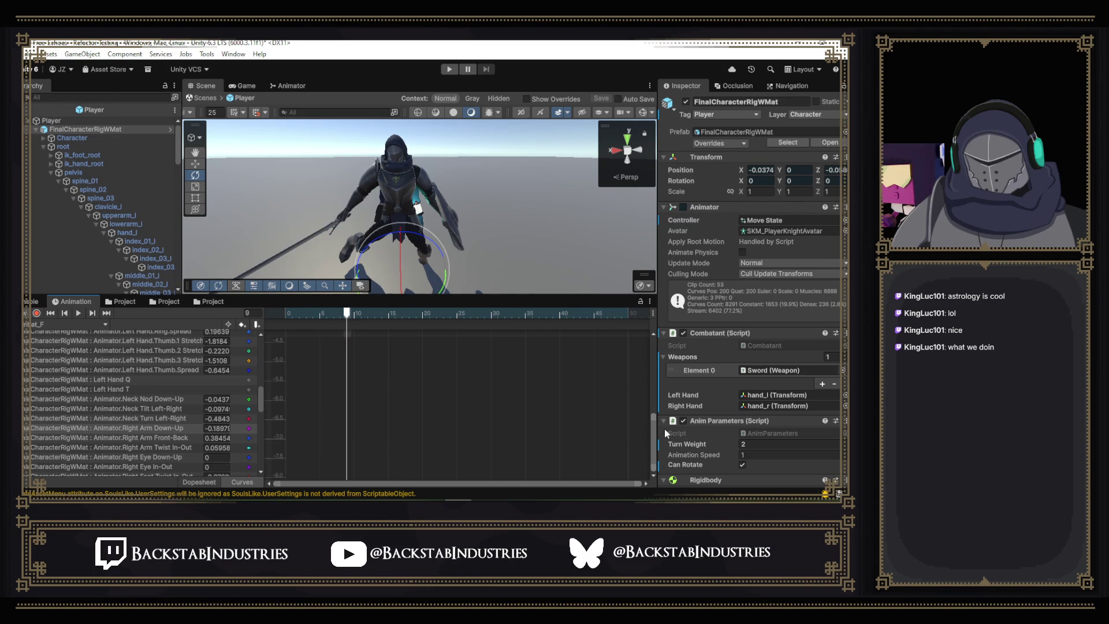
- Zoom onto the Right Arm Down-Up curve and shift its frame-2 key toward frame 0
left_click_drag(653, 434, 652, 341)
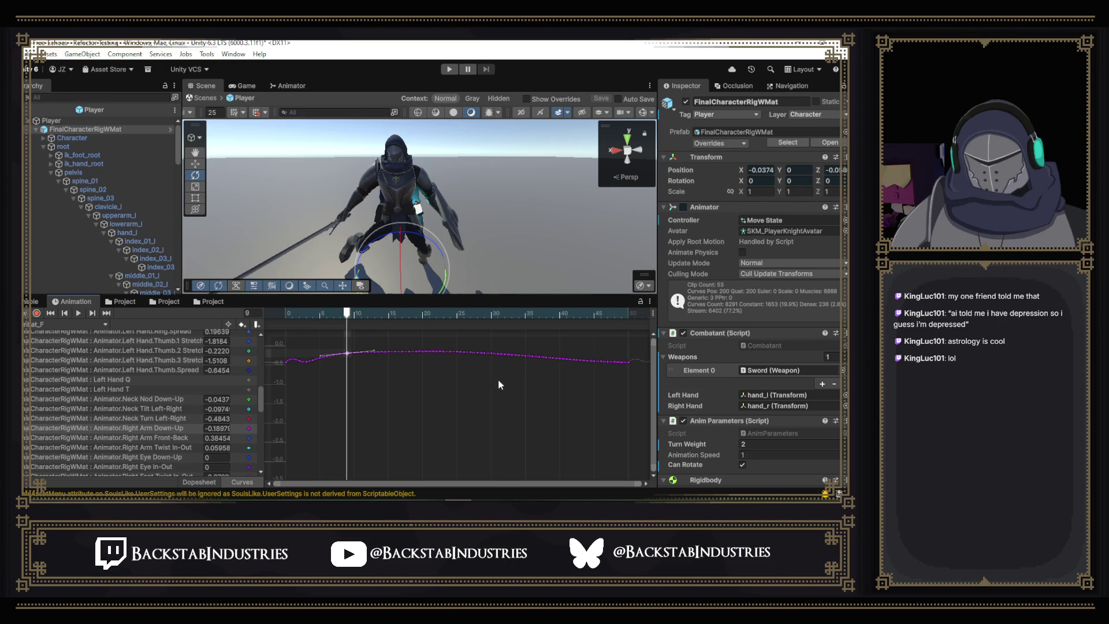
scroll(473, 379, "up", 3)
scroll(472, 379, "up", 1)
left_click_drag(654, 372, 653, 343)
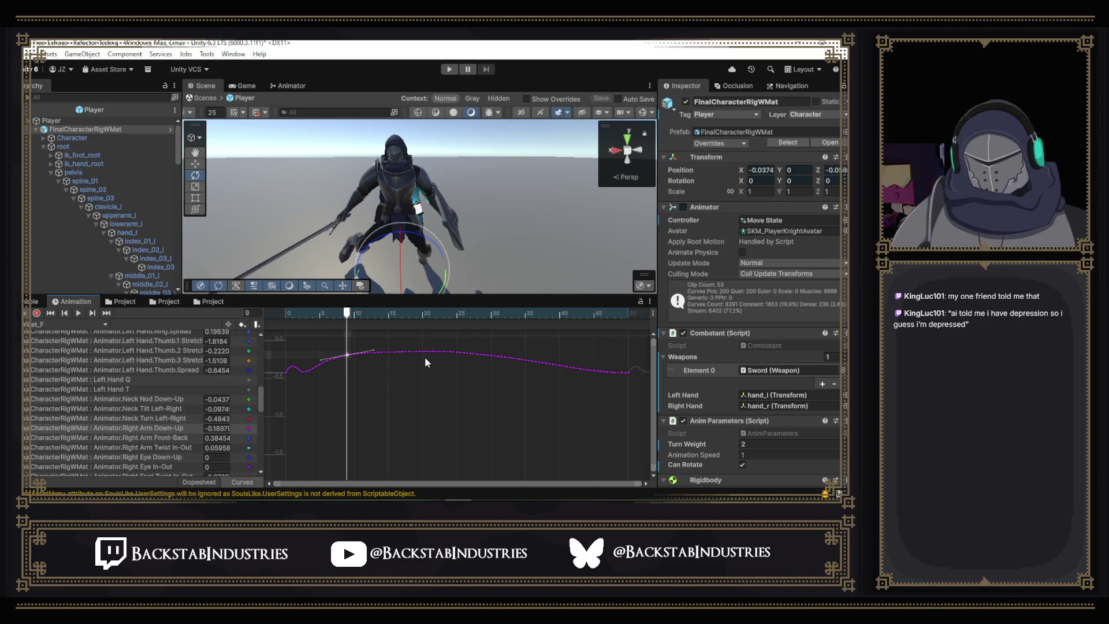
scroll(433, 379, "up", 2, "shift")
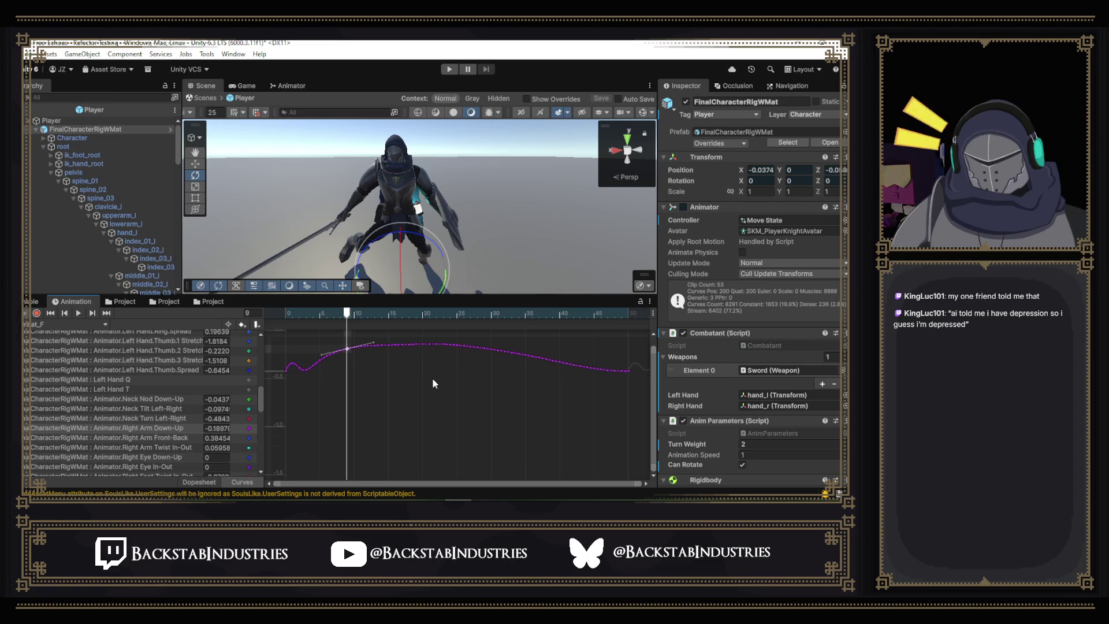
mouse_move(350, 317)
left_mouse_down()
mouse_move(289, 317)
mouse_move(300, 317)
left_mouse_up()
left_click(300, 368)
mouse_move(299, 370)
left_mouse_down()
mouse_move(289, 374)
mouse_move(302, 370)
left_mouse_up()
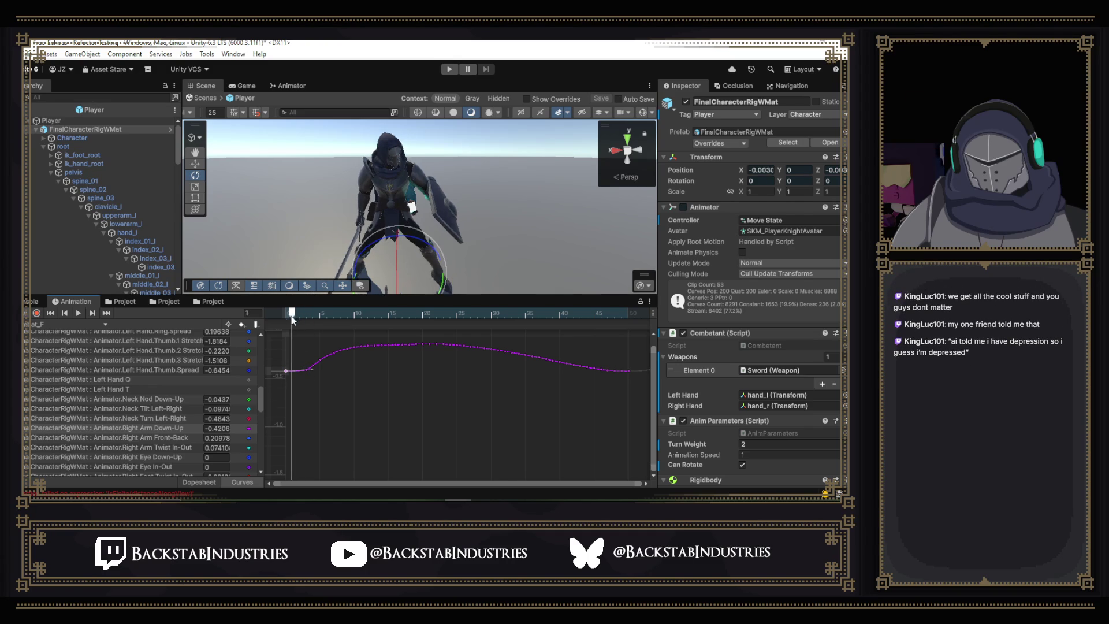
- Preview frame 7, undo the early-key reshape, and trial-select later keys on the curve
left_click_drag(301, 323, 334, 333)
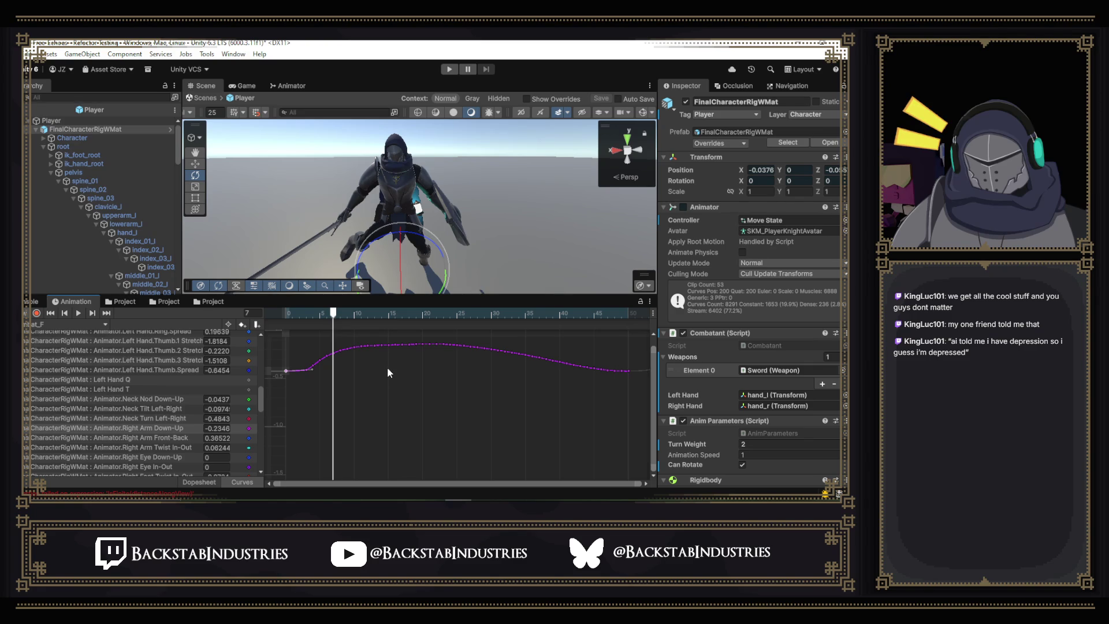
key("ctrl+z")
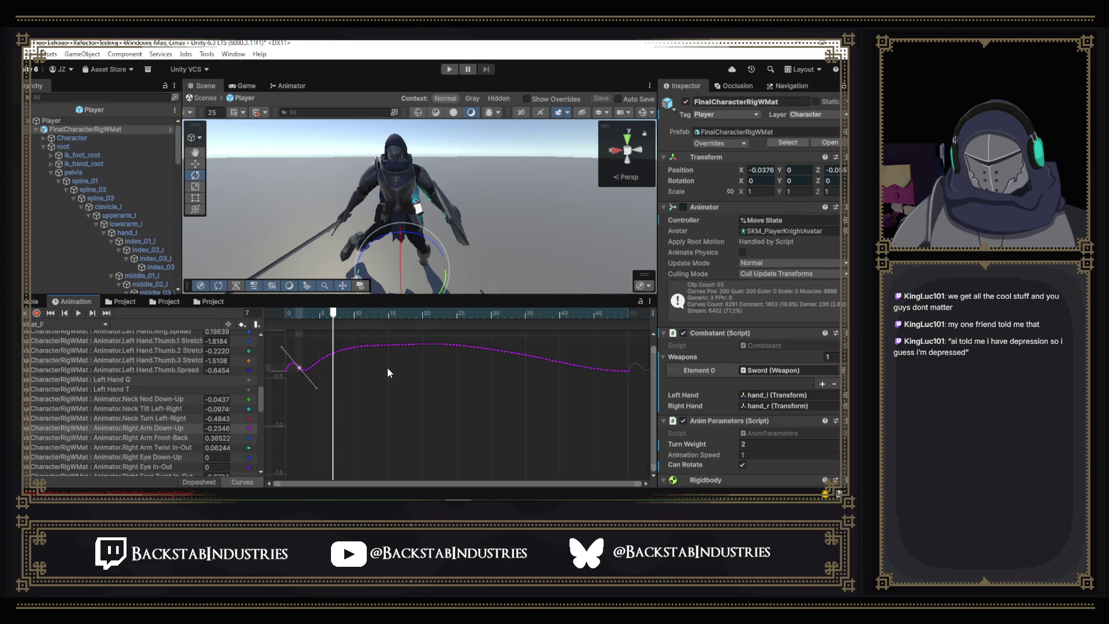
left_click(450, 344)
left_click_drag(618, 376, 446, 327)
left_click(446, 327)
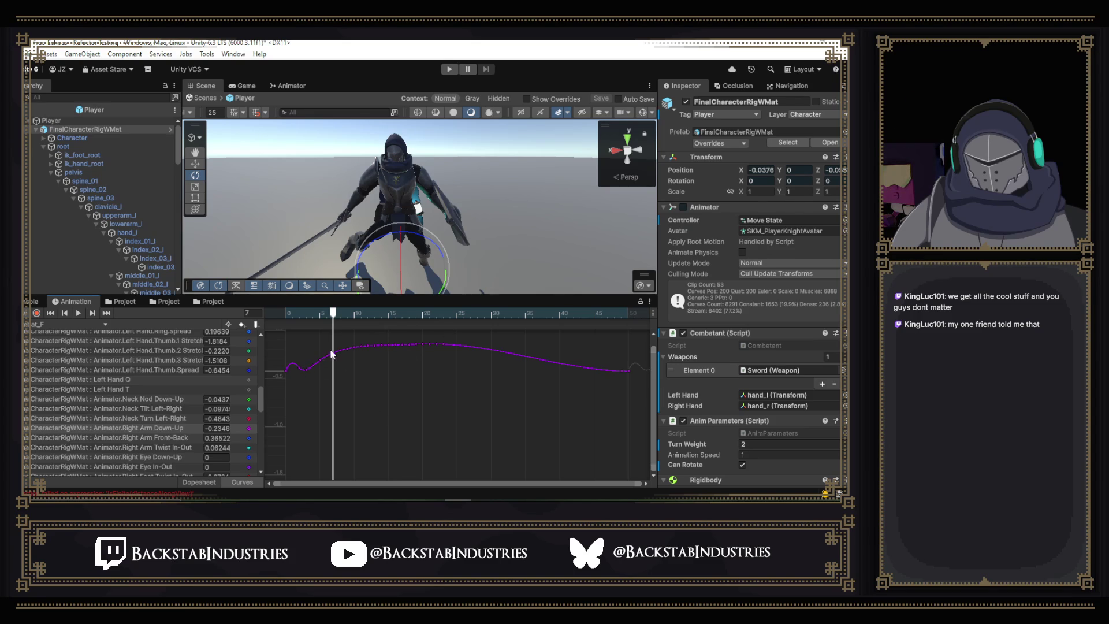
- Lower the Right Arm Down-Up keys between frames 12 and 23
left_click_drag(349, 316, 368, 322)
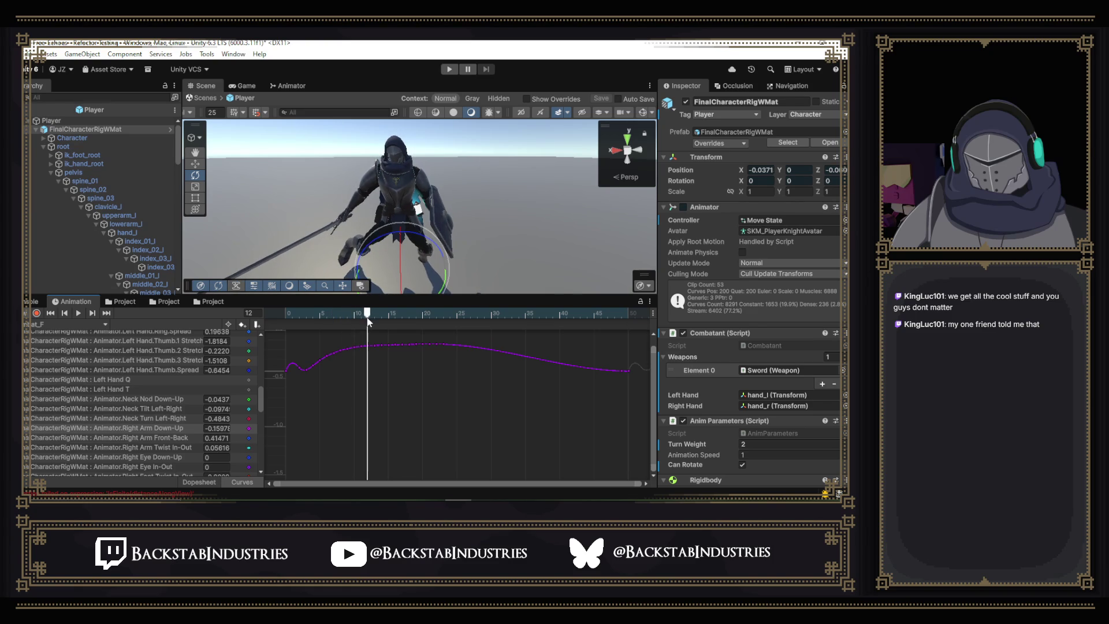
left_click(362, 347)
left_click(355, 348)
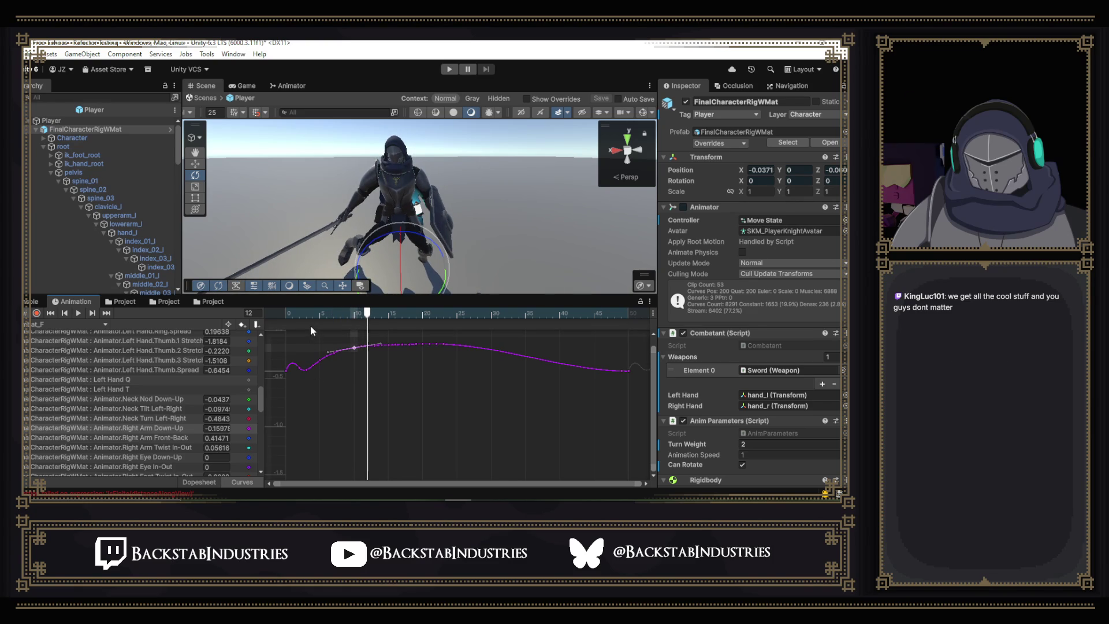
mouse_move(311, 376)
left_mouse_down()
mouse_move(359, 331)
mouse_move(474, 373)
left_mouse_up()
left_click(396, 353)
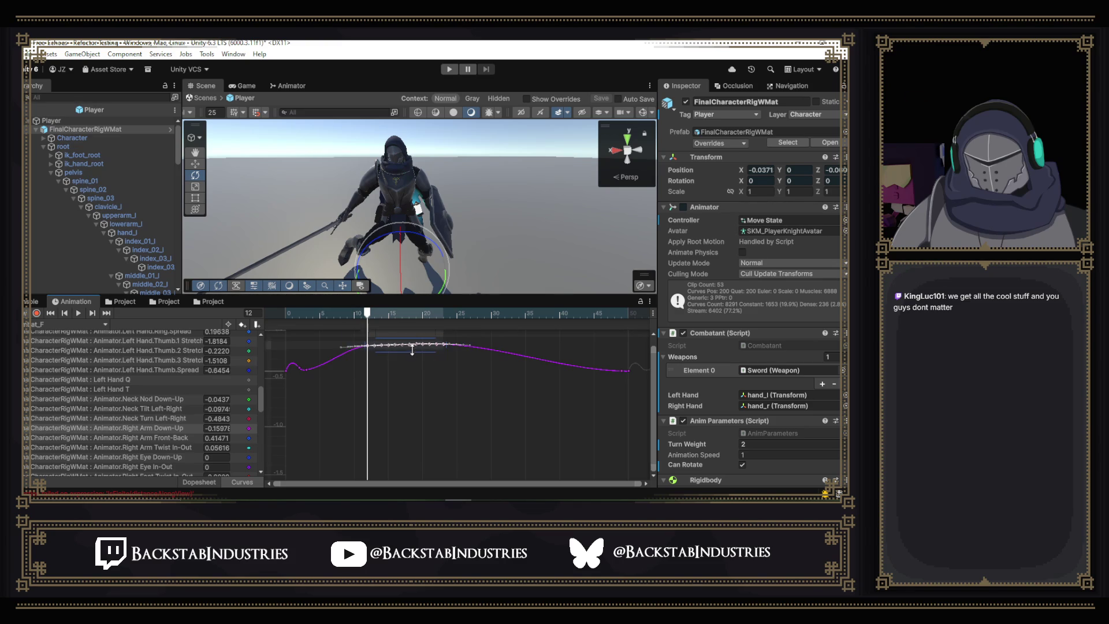
left_click_drag(412, 348, 411, 365)
- Flatten the curve's opening spike, scrub the edited arm motion, and start play mode
left_click(286, 370)
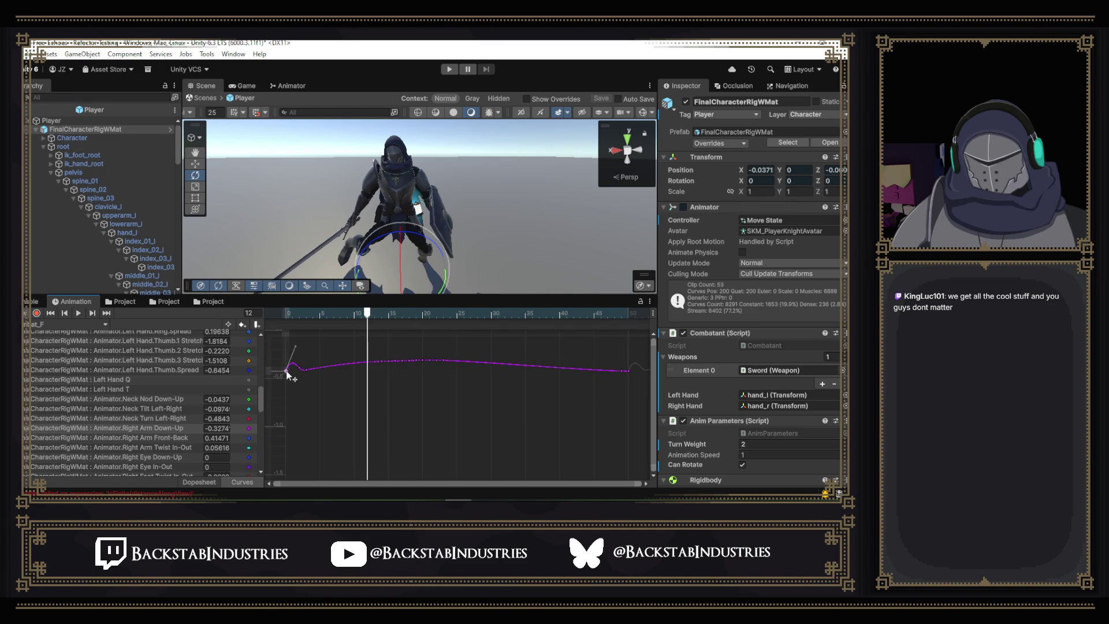
left_click_drag(296, 347, 308, 369)
left_click(299, 368)
left_click(286, 313)
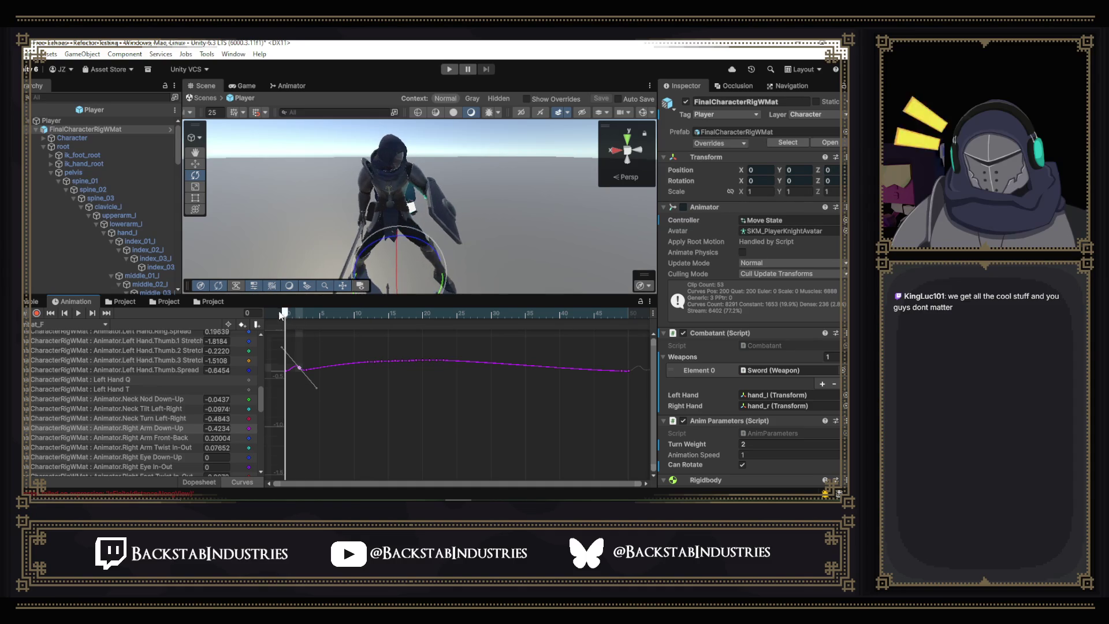
left_click(299, 313)
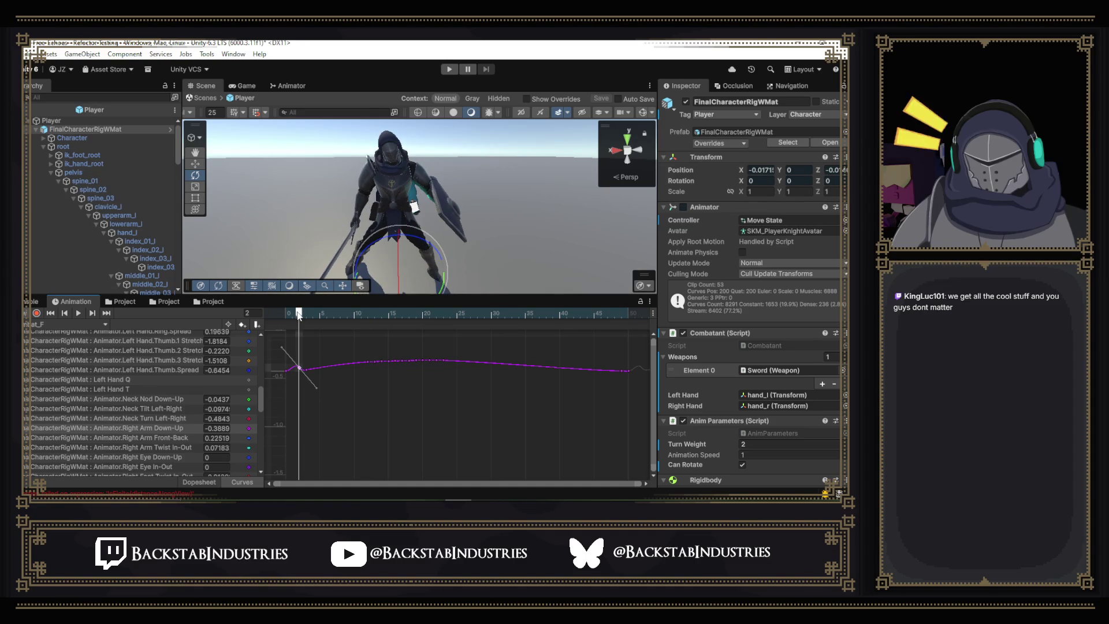
left_click_drag(299, 313, 574, 393)
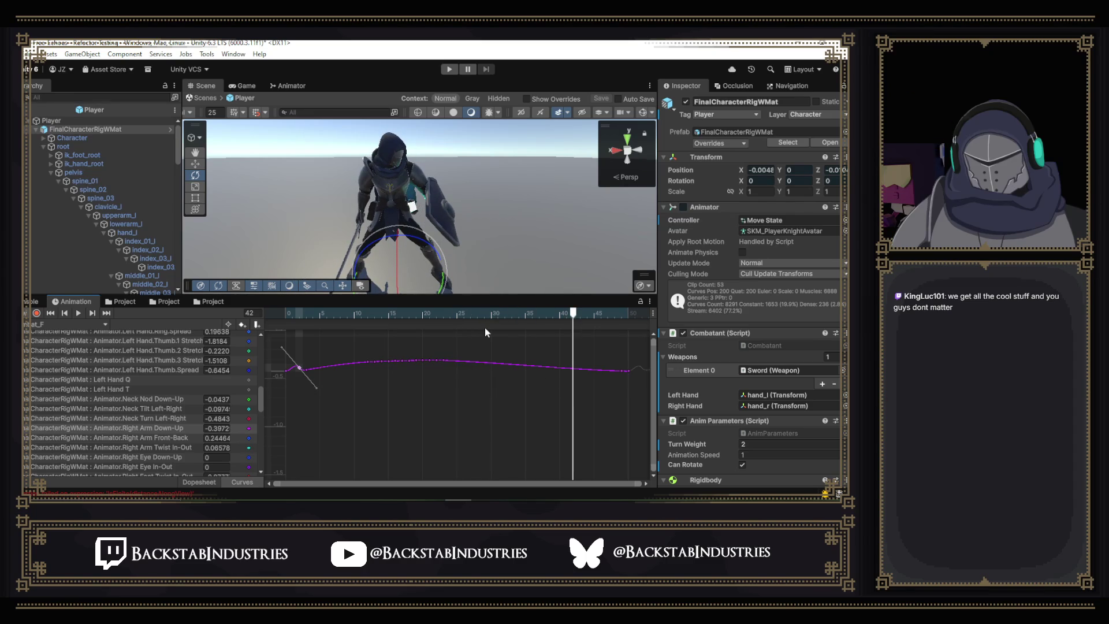
left_click(451, 70)
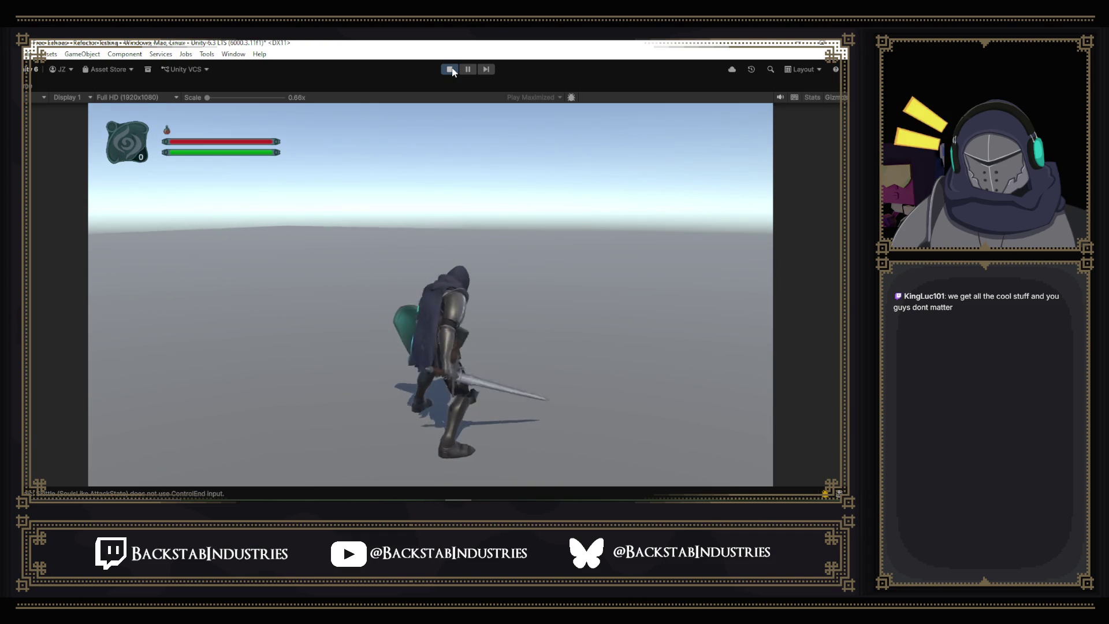
- Stop play mode, set Hit_Combat_F speed to 1.25, and start the game again
left_click(450, 69)
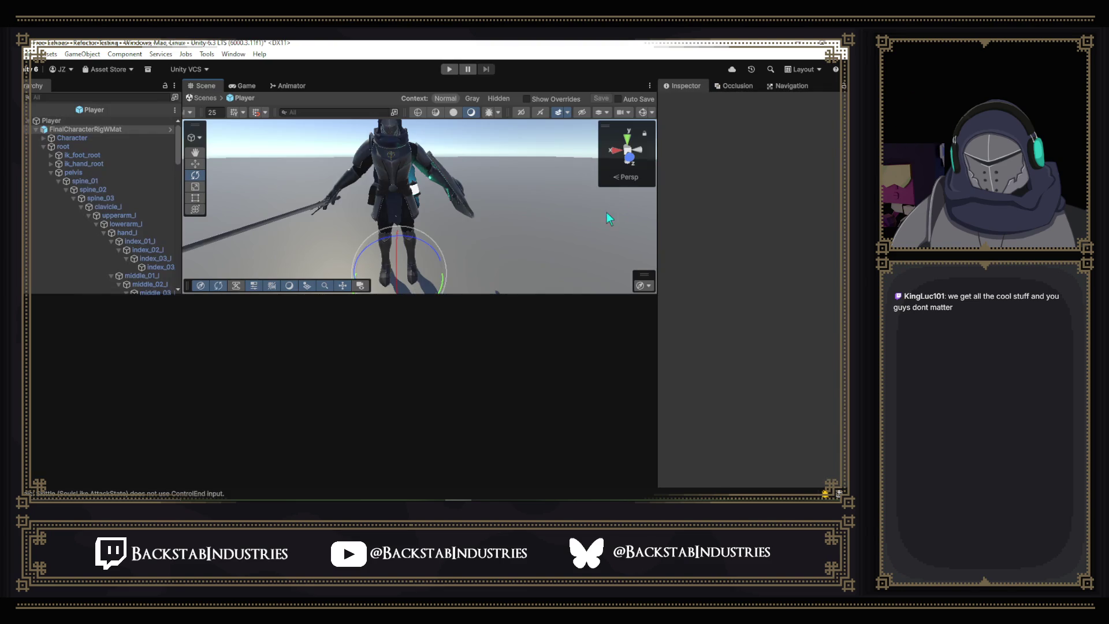
left_click(283, 85)
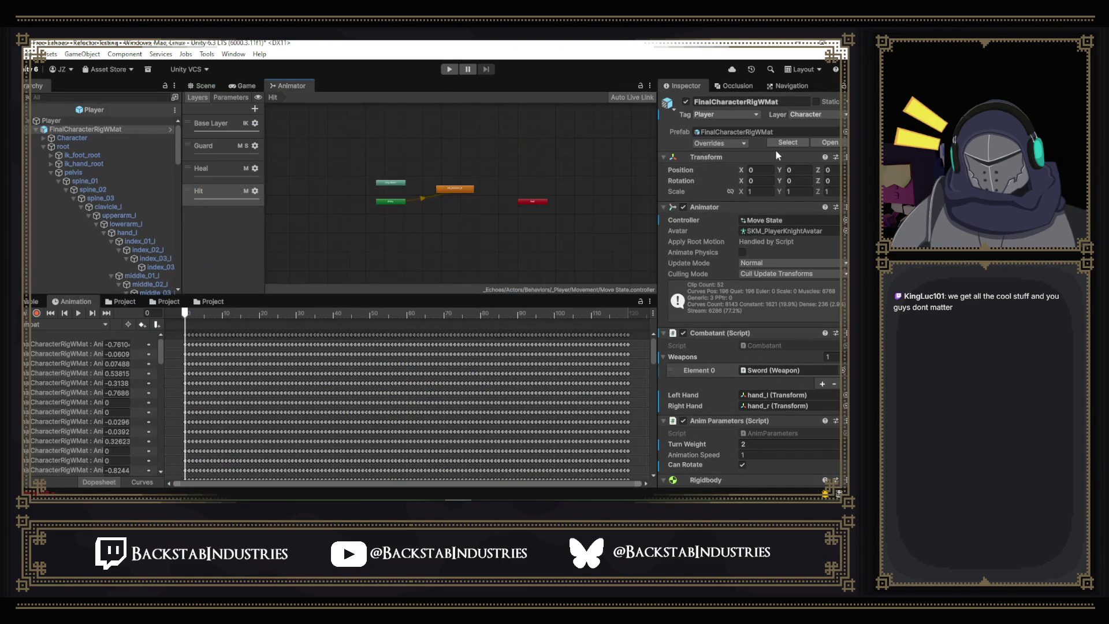
left_click(451, 189)
left_click(751, 140)
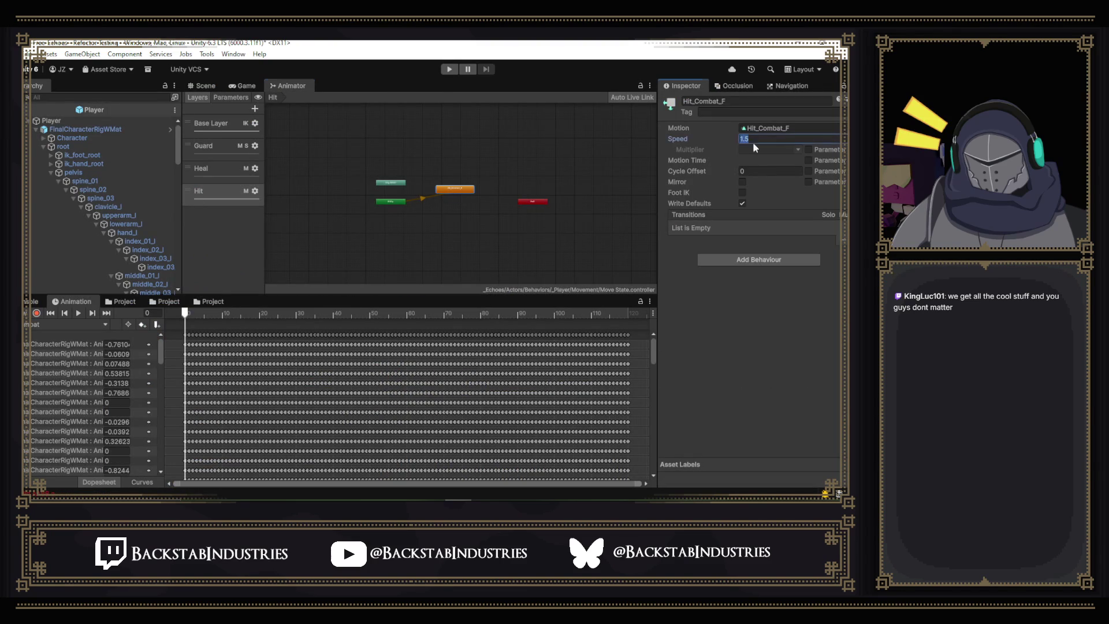
type("1.25")
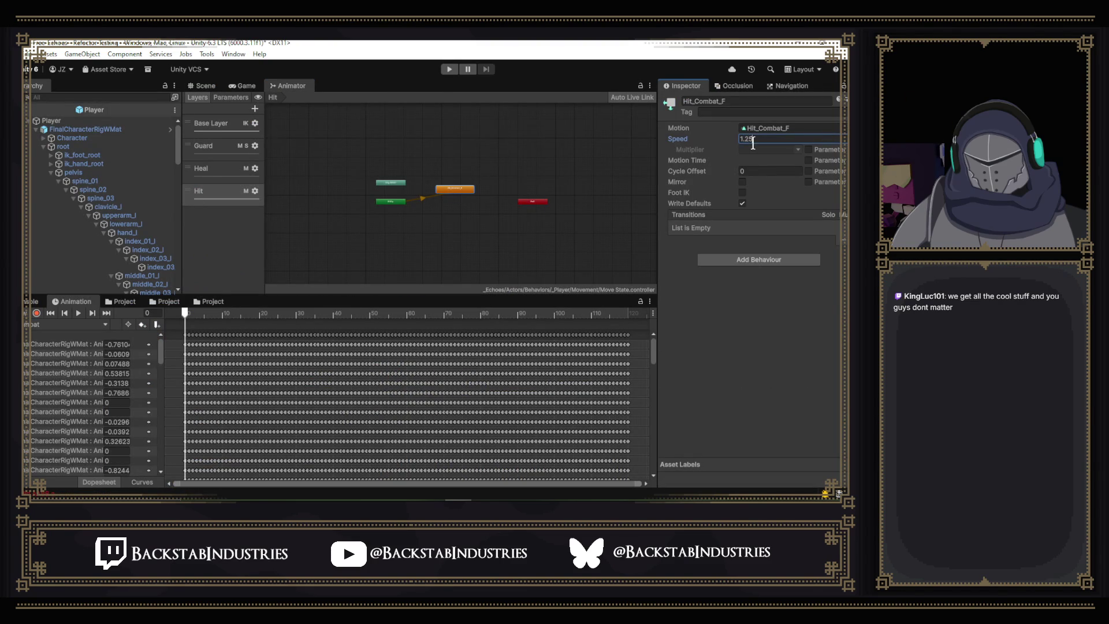
key("Return")
left_click(449, 68)
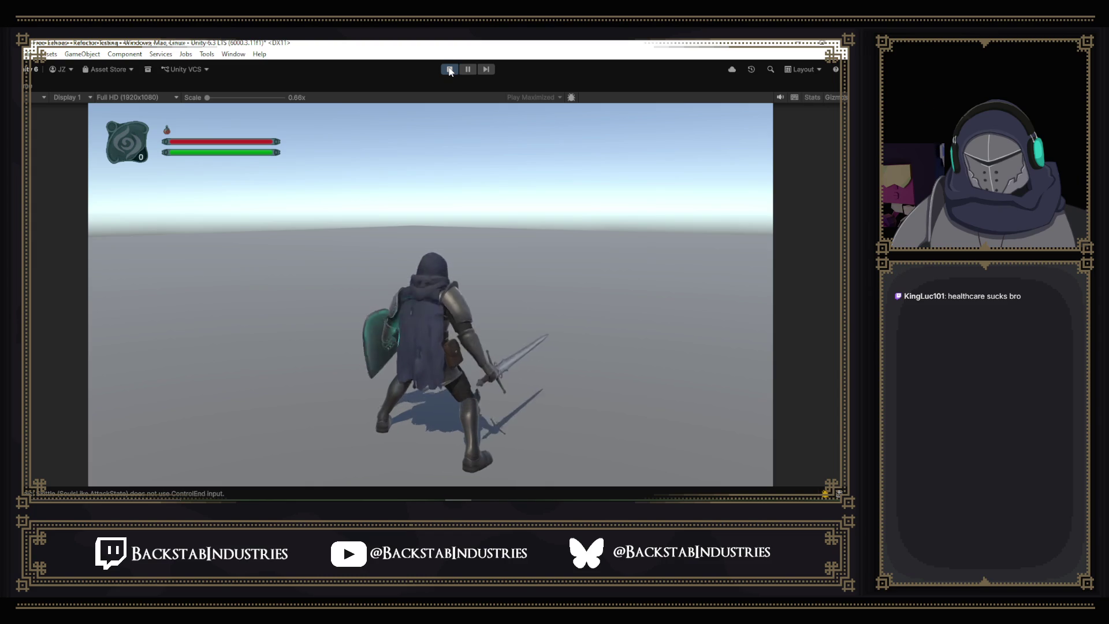
- Walk and run the knight forward with W, then stop play mode
key("w")
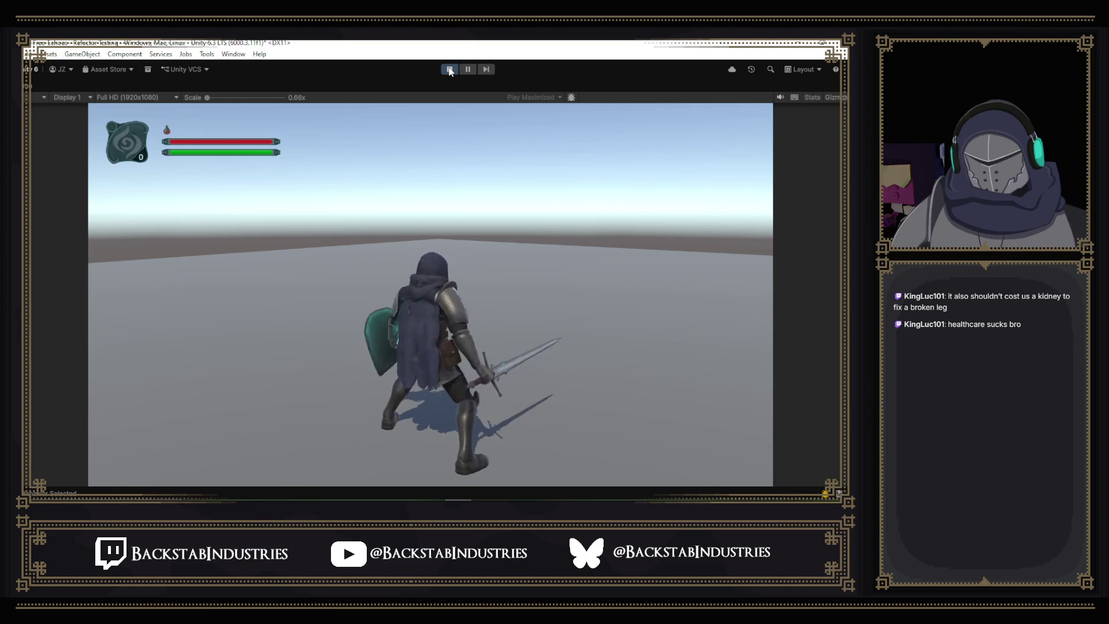
key("w")
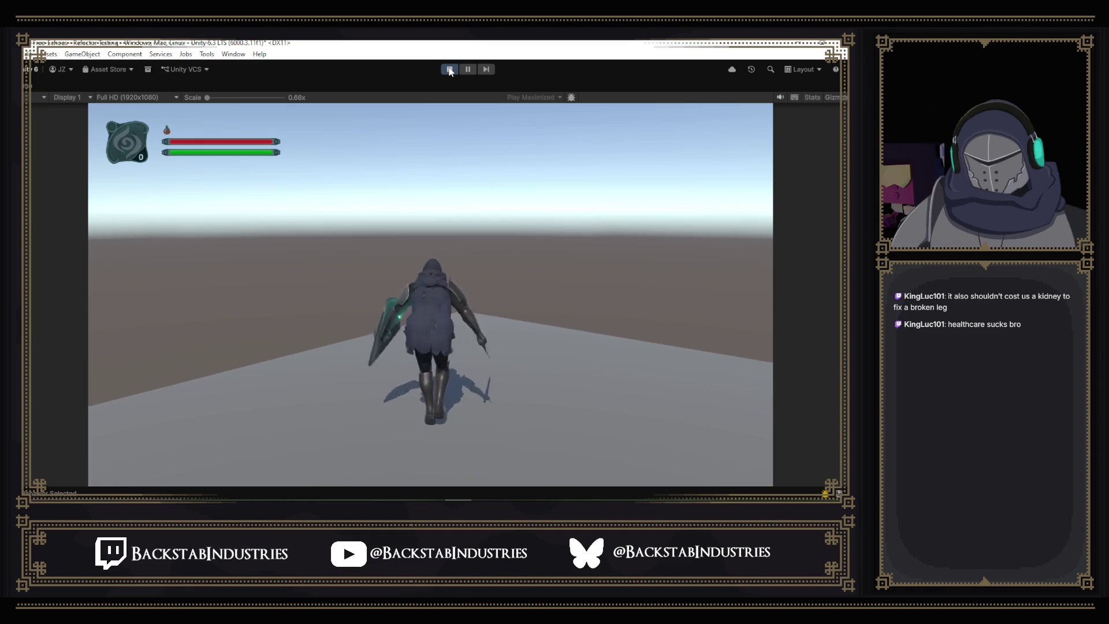
left_click(450, 70)
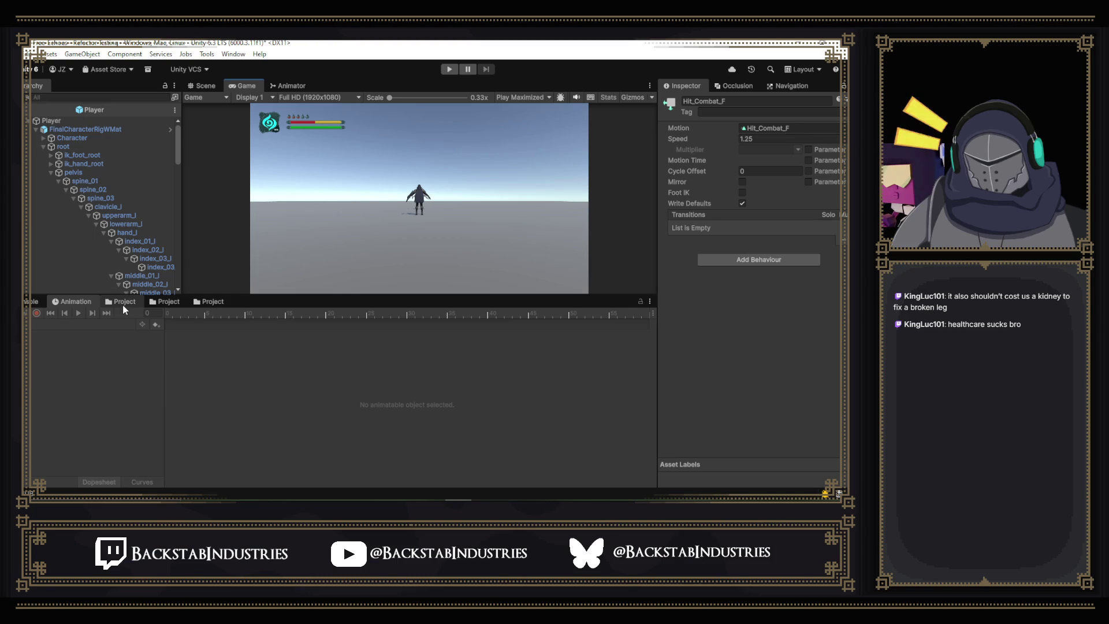
- Select FinalCharacterRigWMat and load its Combat_F hit clip into the Animation timeline
left_click(123, 302)
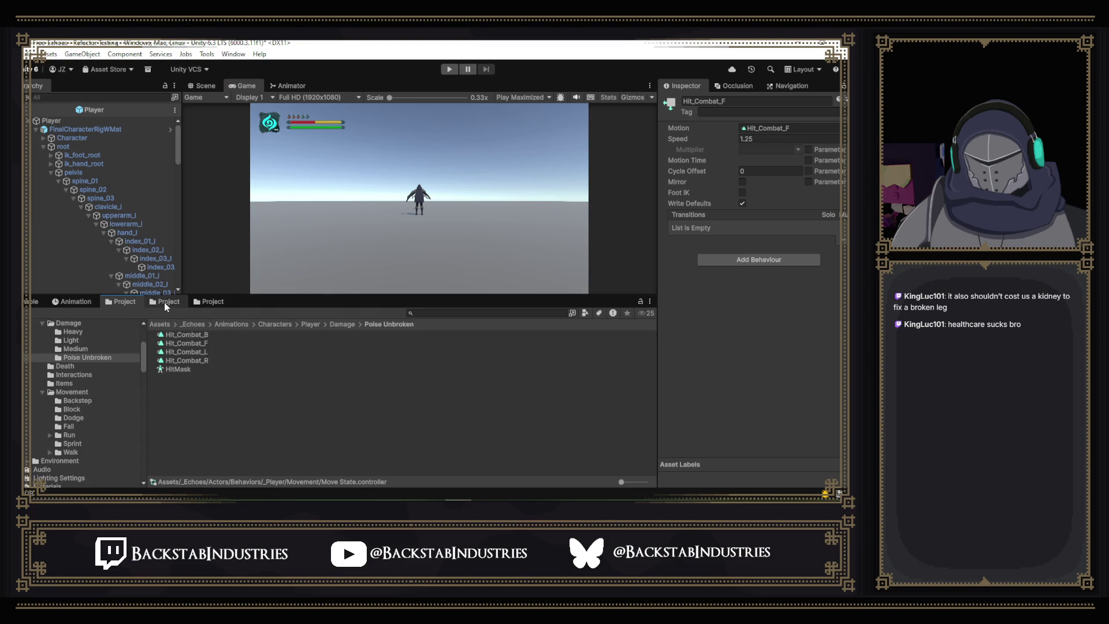
left_click(86, 129)
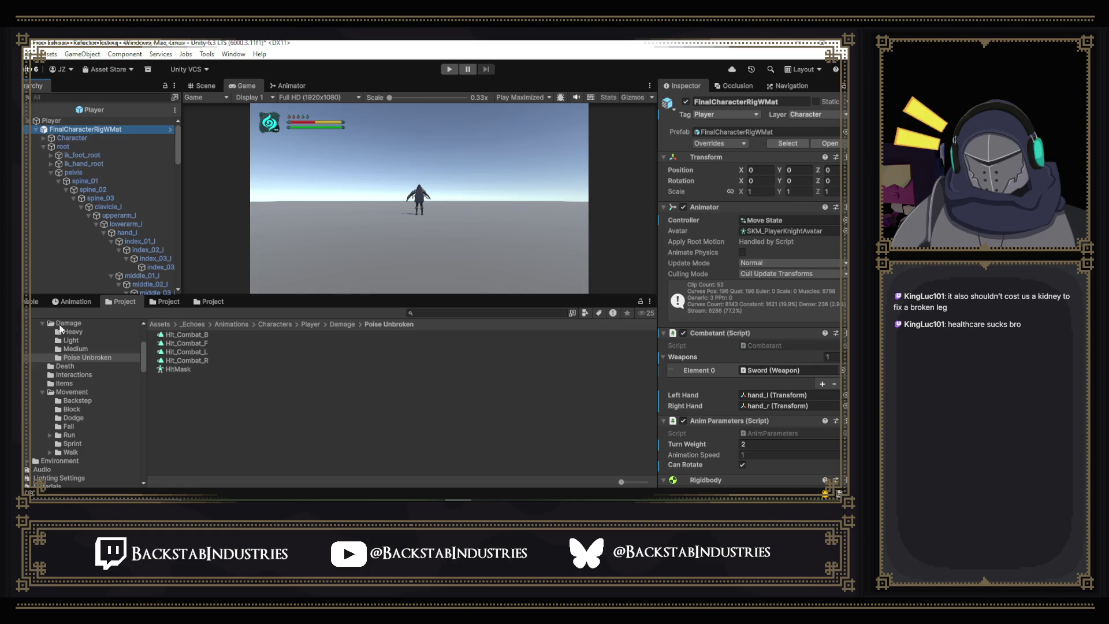
left_click(70, 301)
left_click(69, 300)
left_click(40, 323)
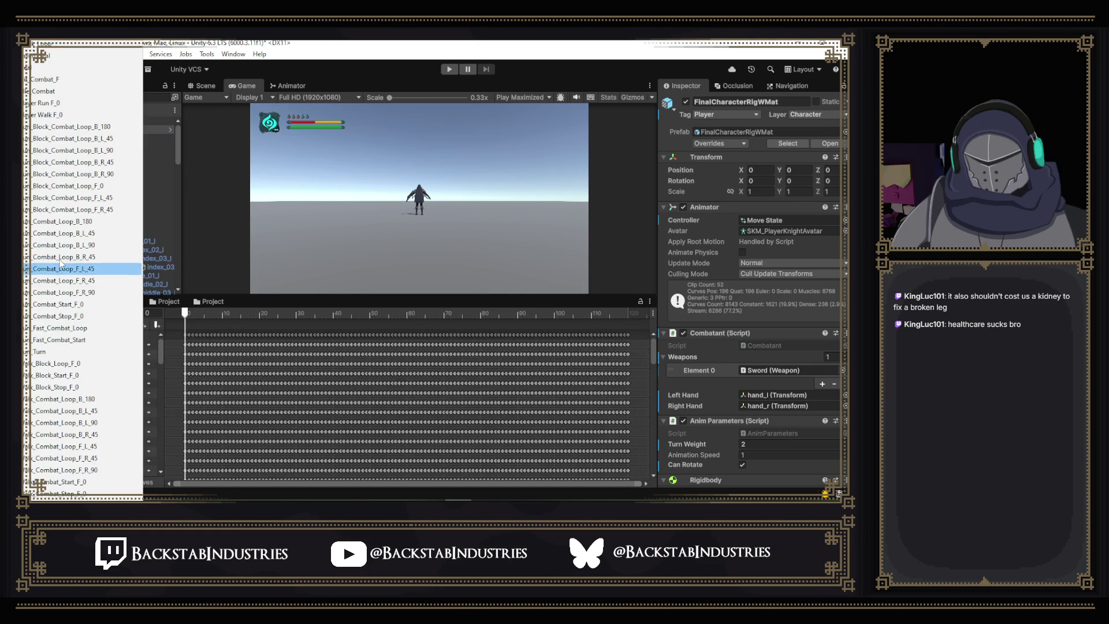
left_click(60, 90)
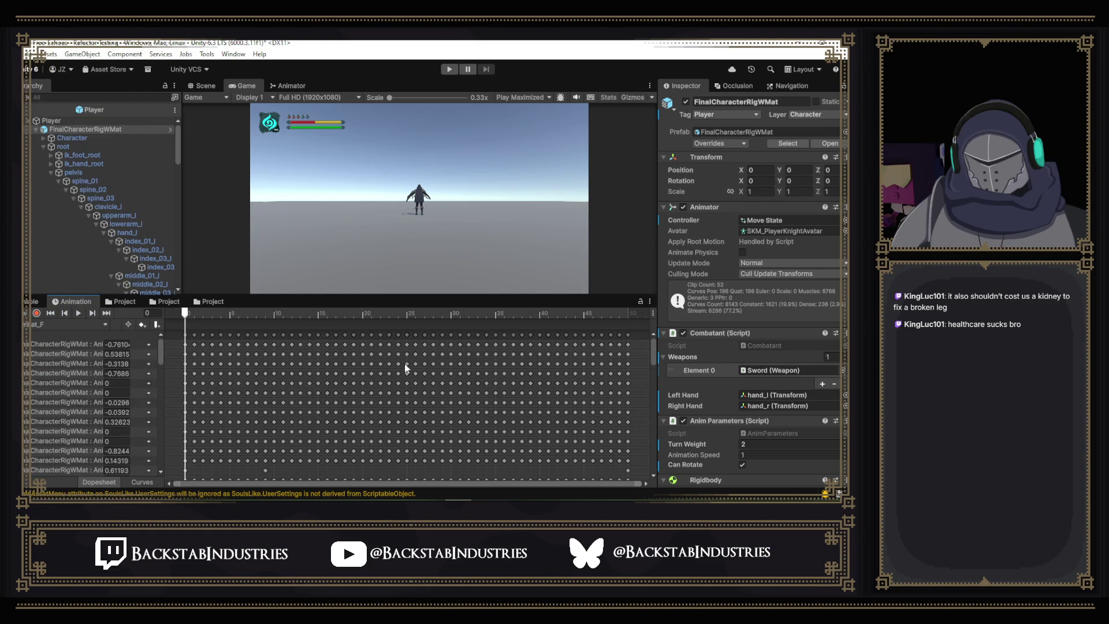
- Enlarge the Animation editing area, widen the property name column, and browse up from Sword_Holder position
left_click_drag(435, 295, 436, 271)
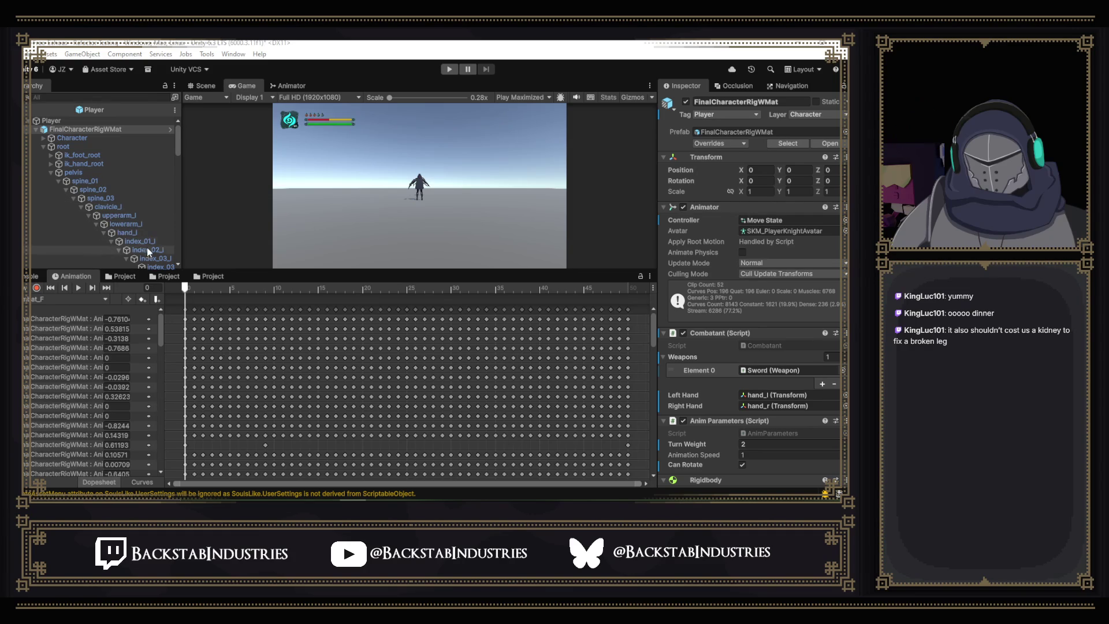
left_click_drag(167, 300, 265, 298)
scroll(253, 433, "down", 10)
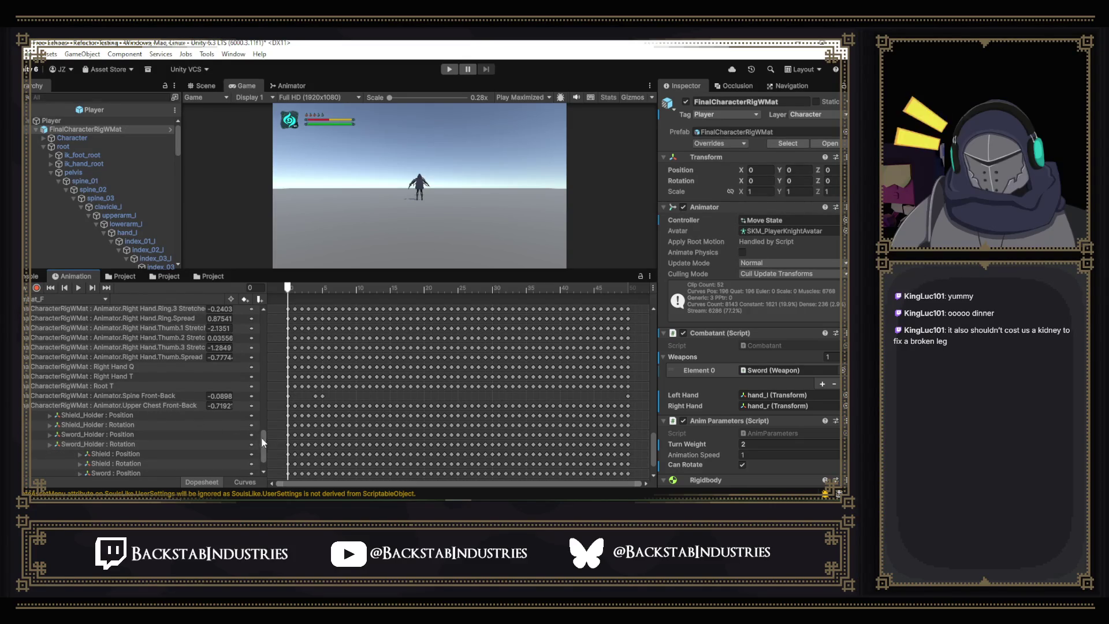
left_click(237, 434)
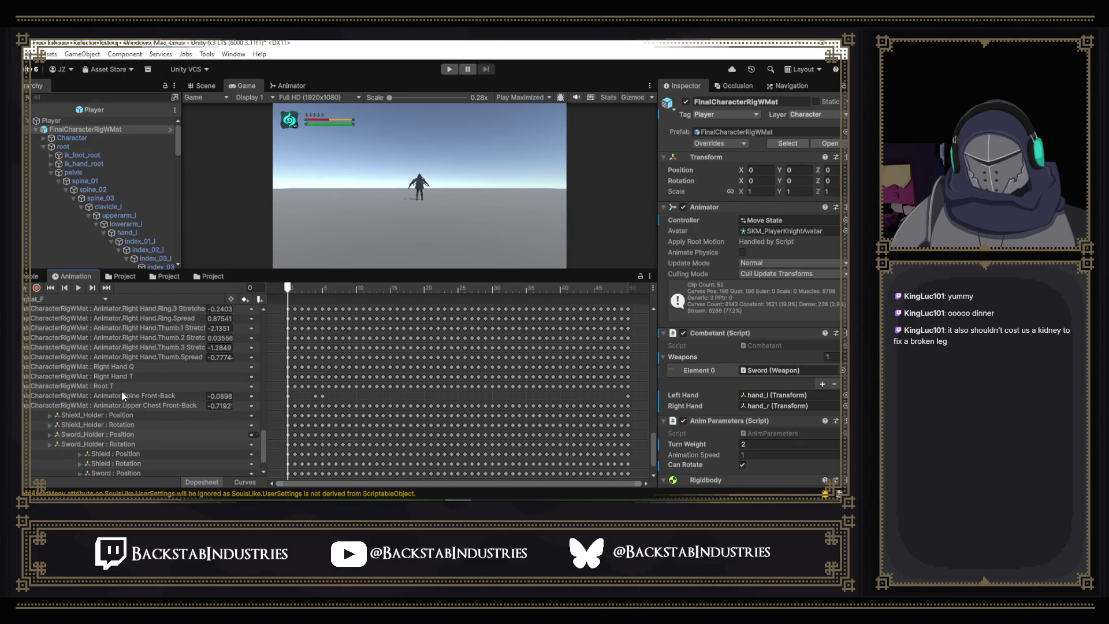
scroll(123, 396, "up", 10)
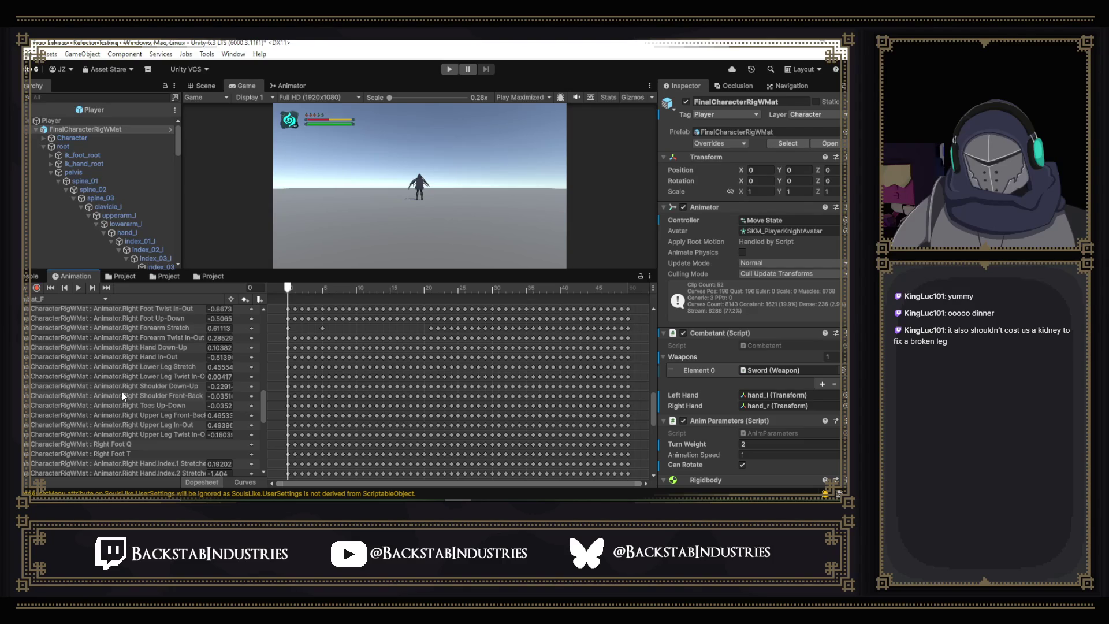
scroll(123, 397, "up", 2)
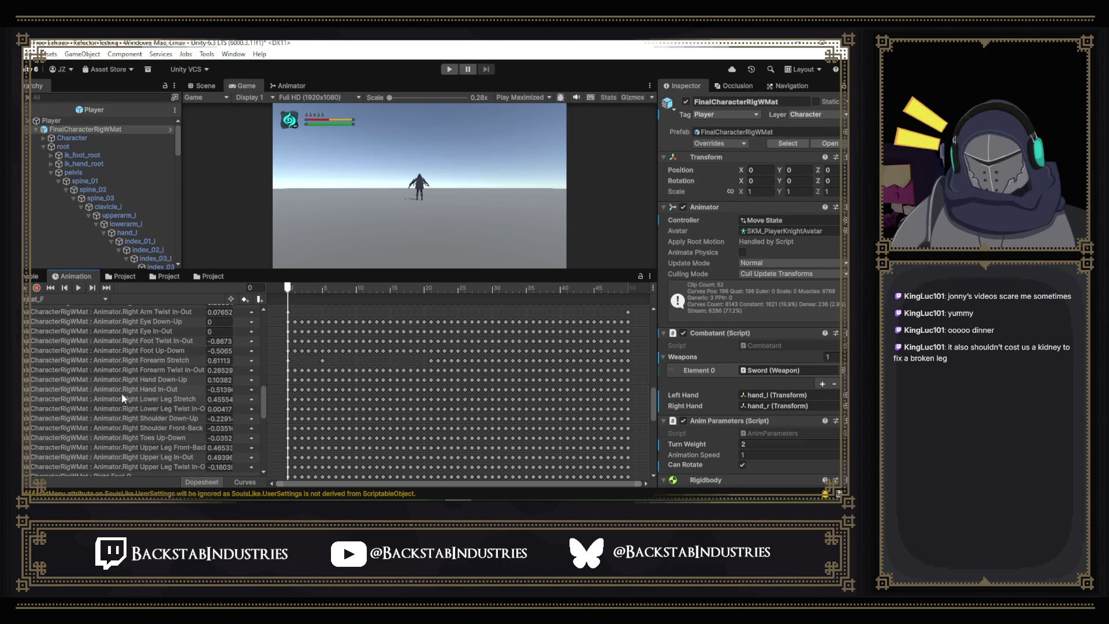
scroll(123, 396, "up", 10)
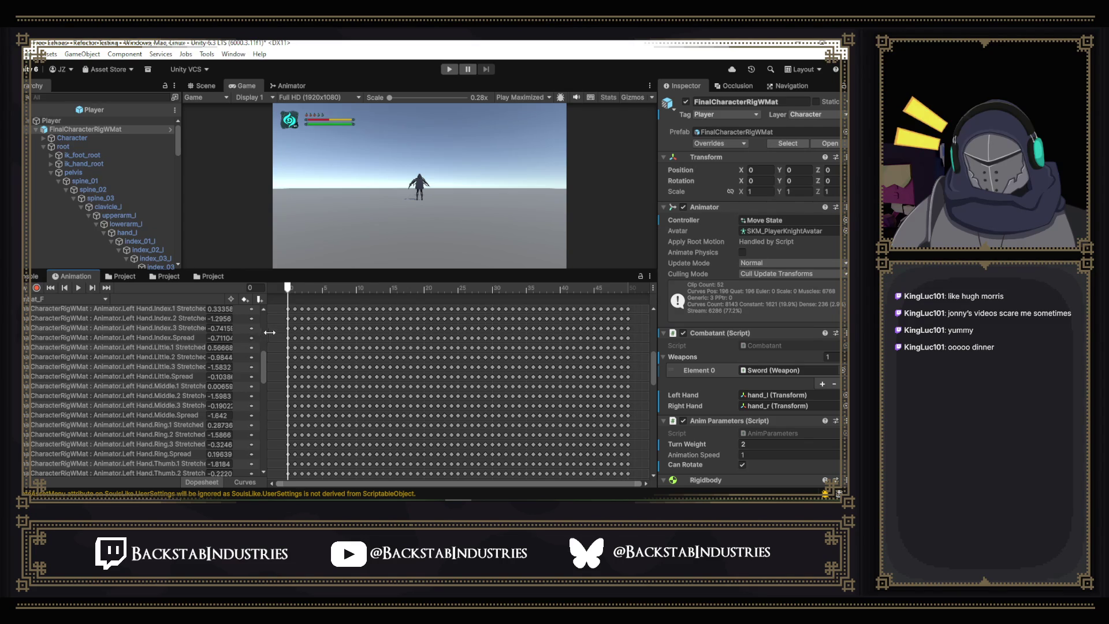
- Widen the property name column slightly more and scroll through the tracks to Right Hand T
left_click_drag(268, 332, 283, 330)
scroll(212, 342, "down", 3)
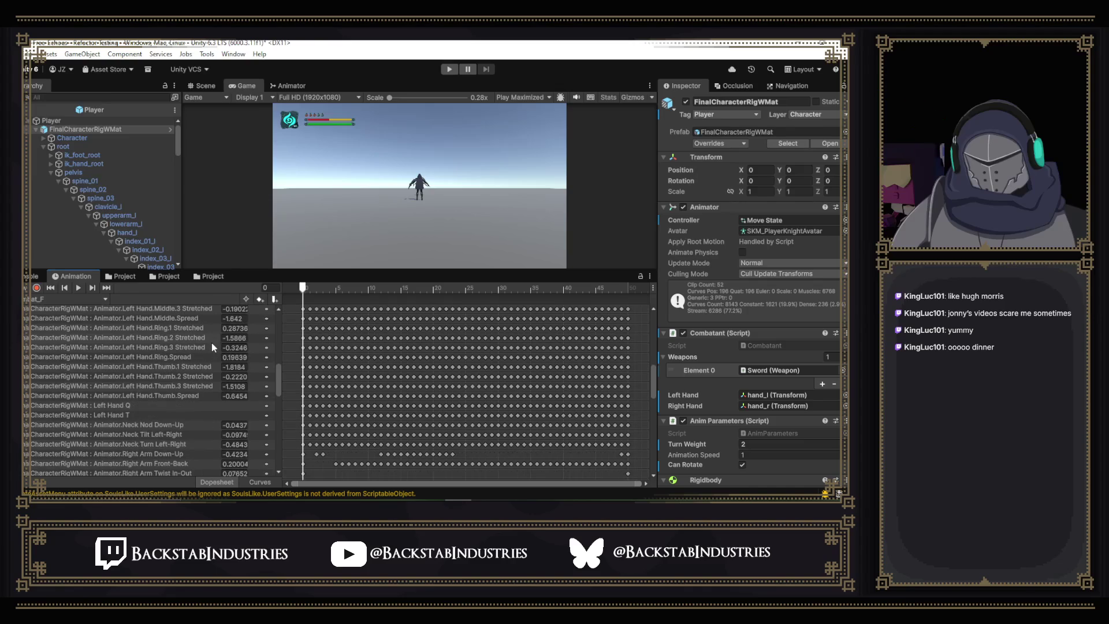
scroll(212, 342, "down", 4)
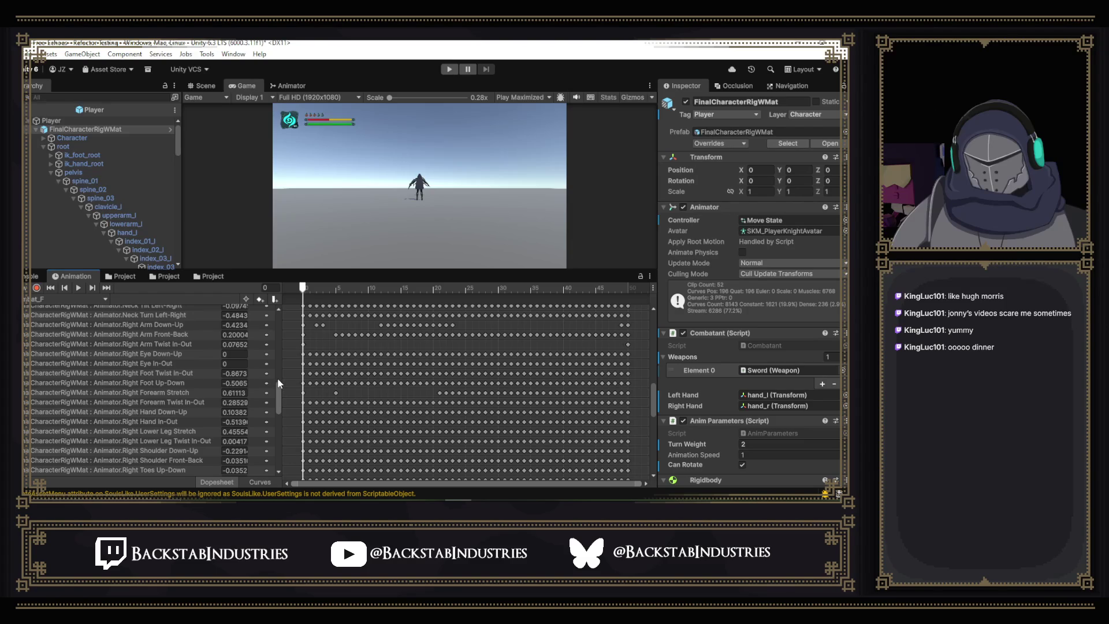
scroll(183, 360, "down", 10)
scroll(183, 360, "down", 2)
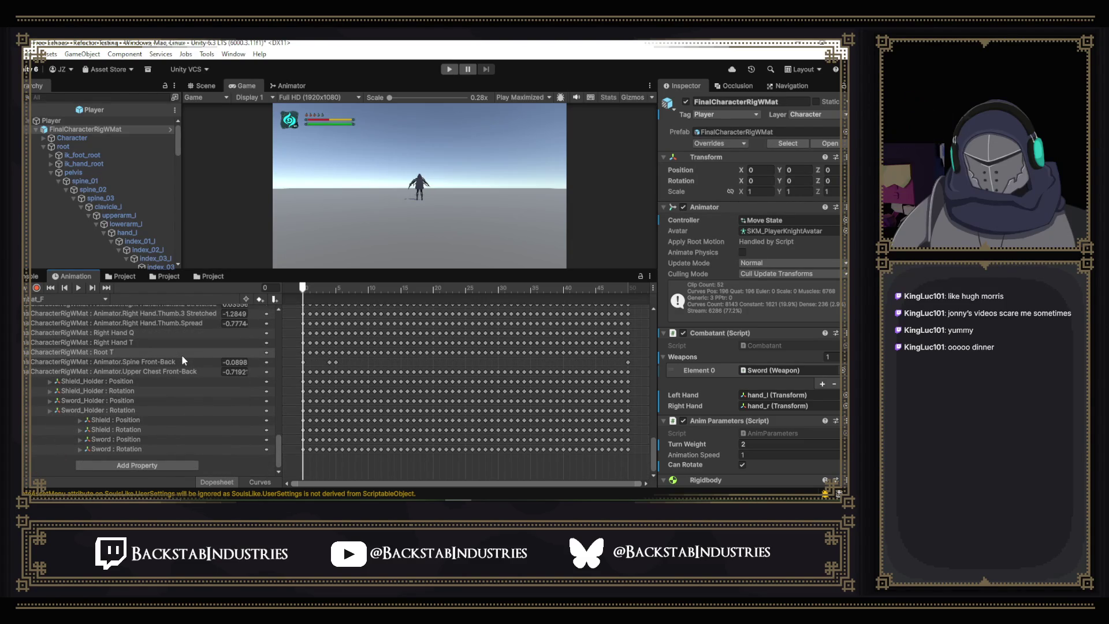
scroll(182, 359, "up", 2)
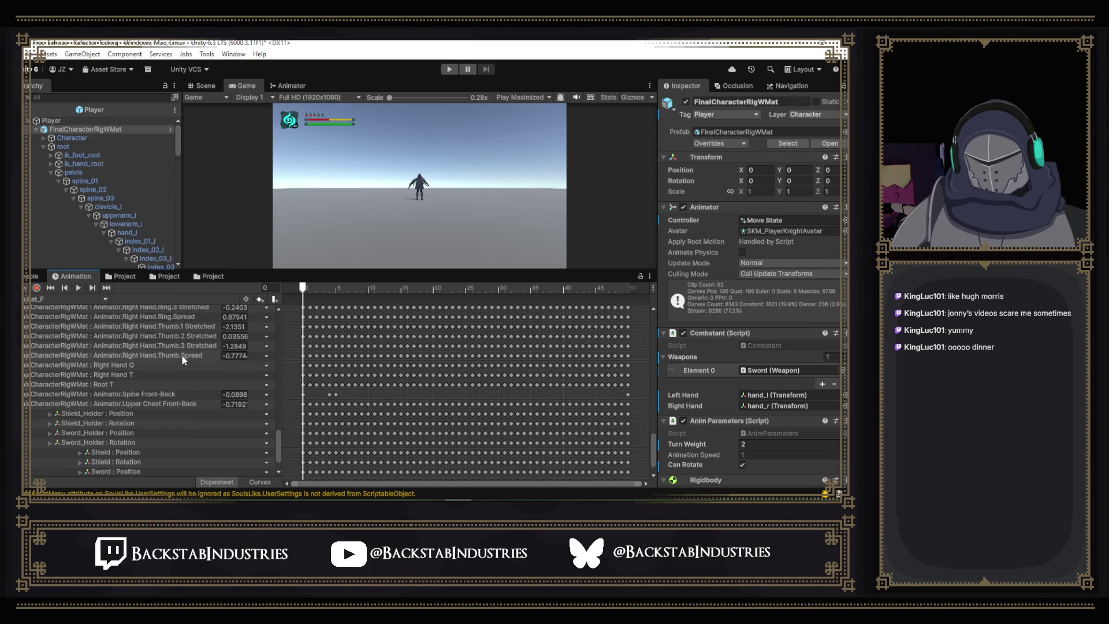
left_click(155, 375)
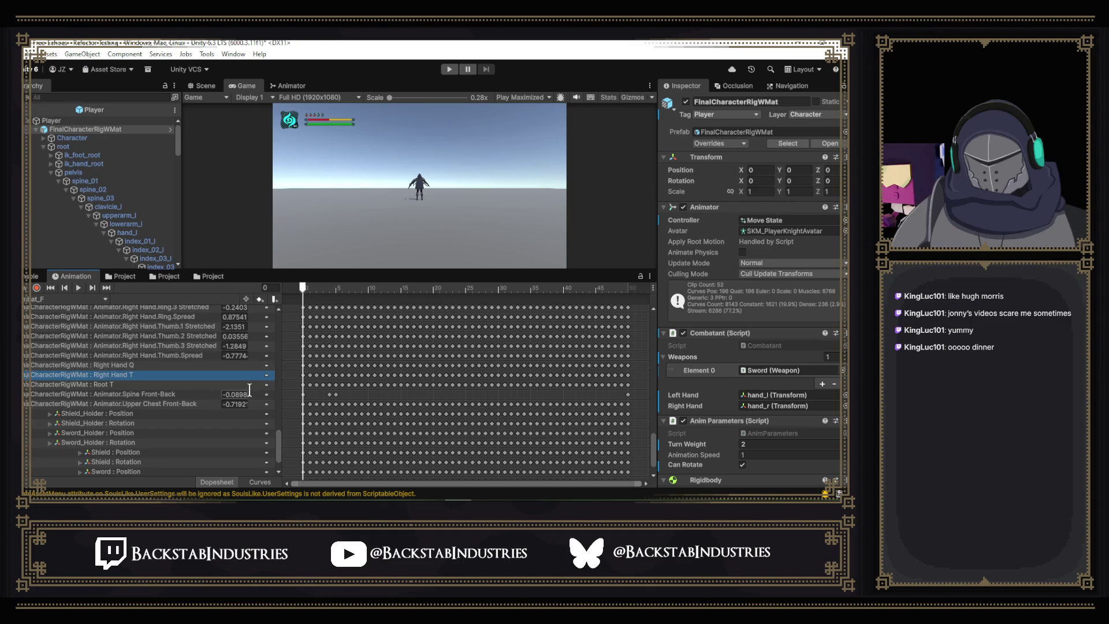
- Delete the Root T track from the Combat_F clip and start play mode to test it
left_click(112, 384)
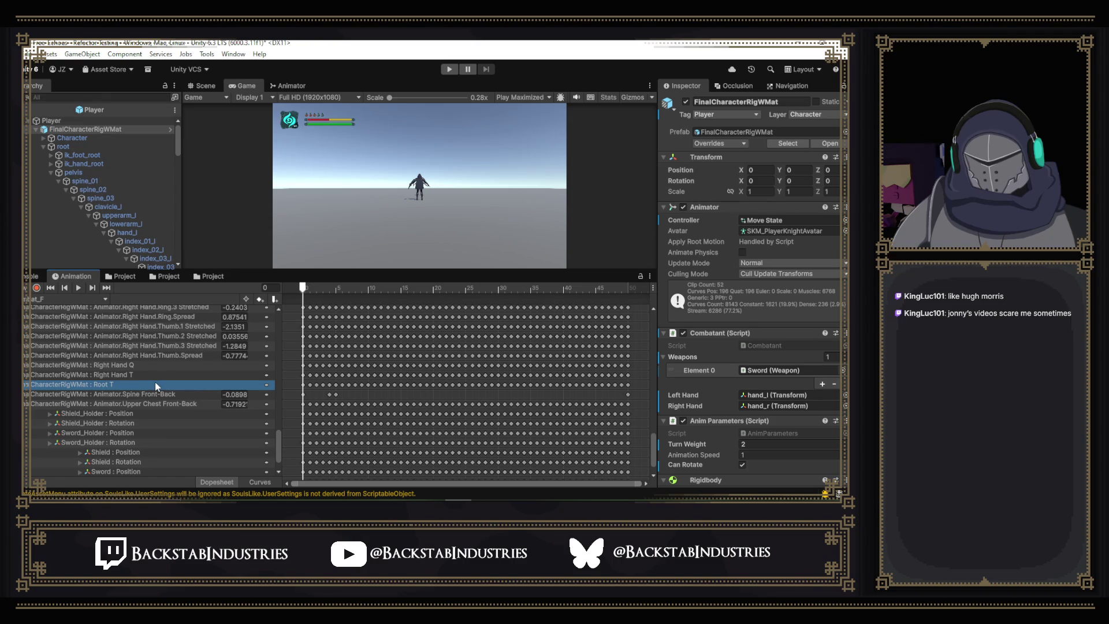
key("Delete")
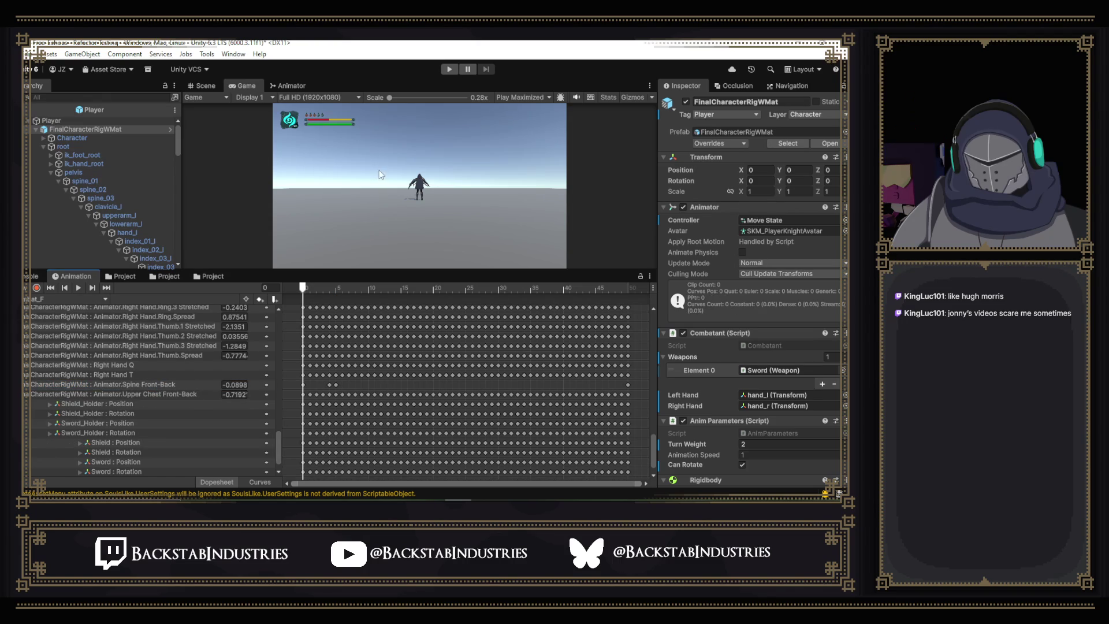
left_click(452, 68)
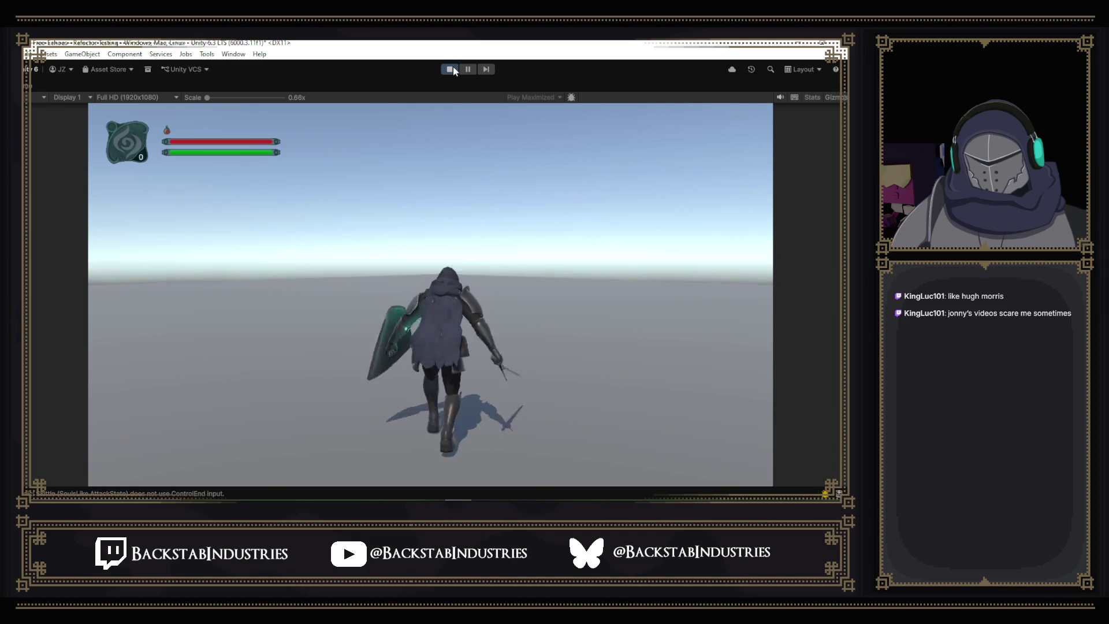
- Stop play mode after watching the knight walk with shield and sword
left_click(453, 67)
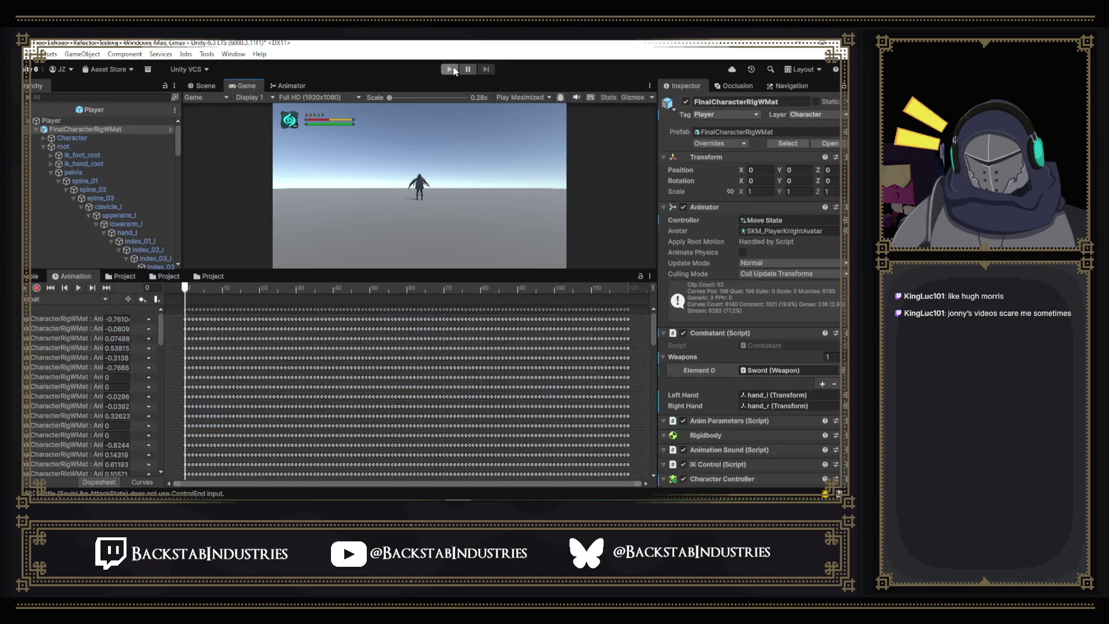